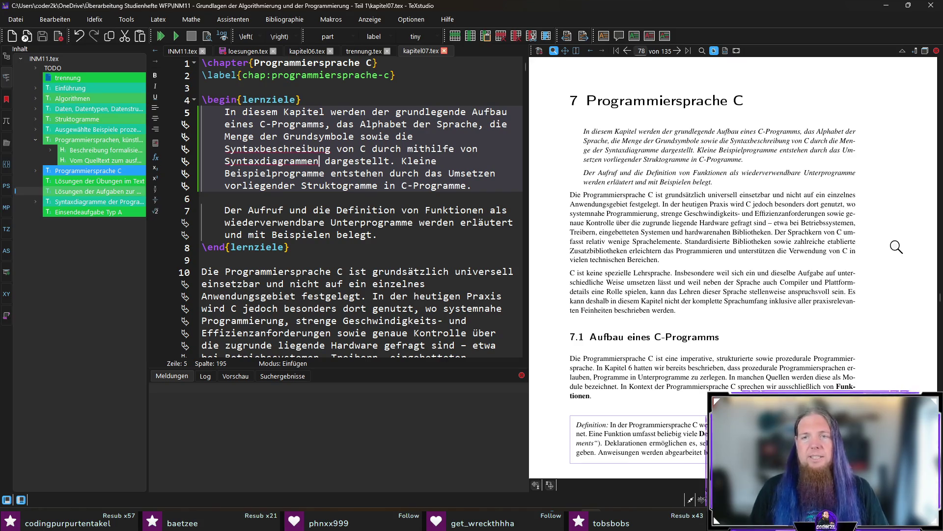
# - Jump from the preview to 'festgelegt' in the source and check the word
pyautogui.keyDown('ctrl'); pyautogui.click(630, 203); pyautogui.keyUp('ctrl')
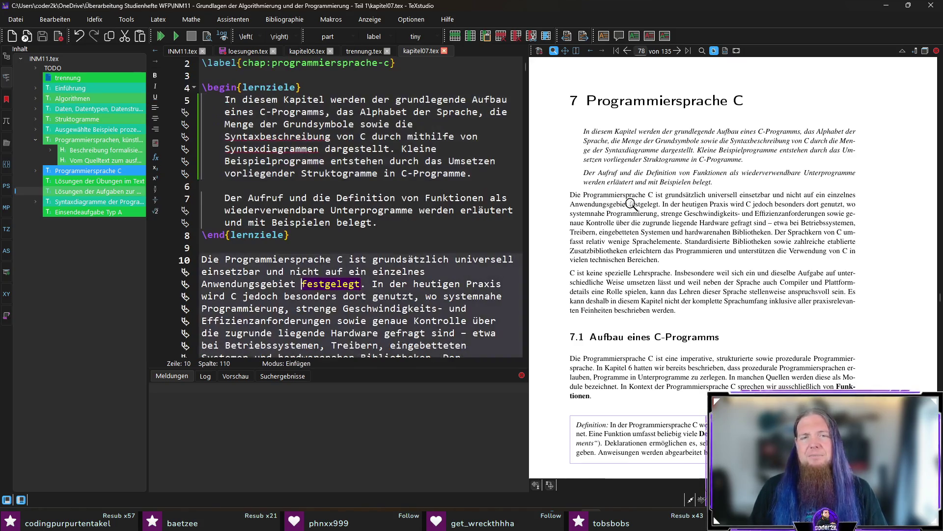
pyautogui.doubleClick(327, 286)
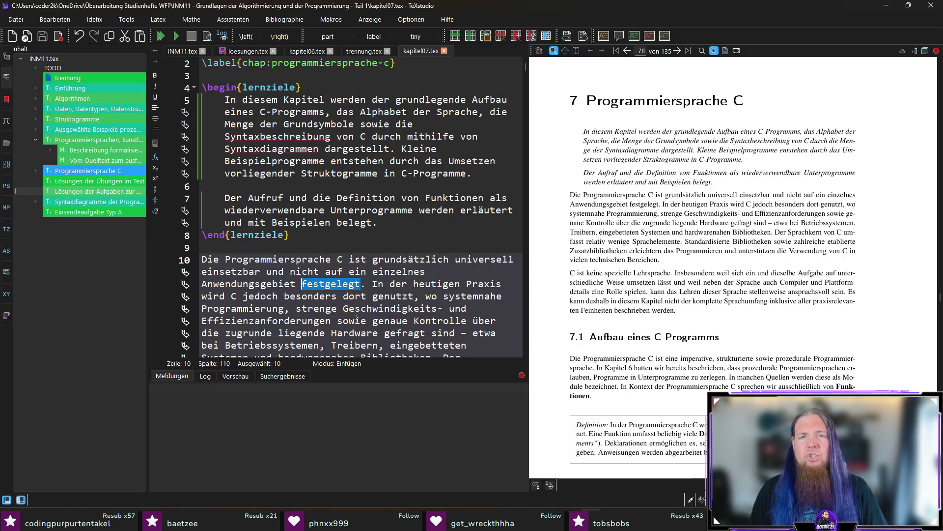
pyautogui.scroll(-1, 315, 289)
pyautogui.doubleClick(318, 248)
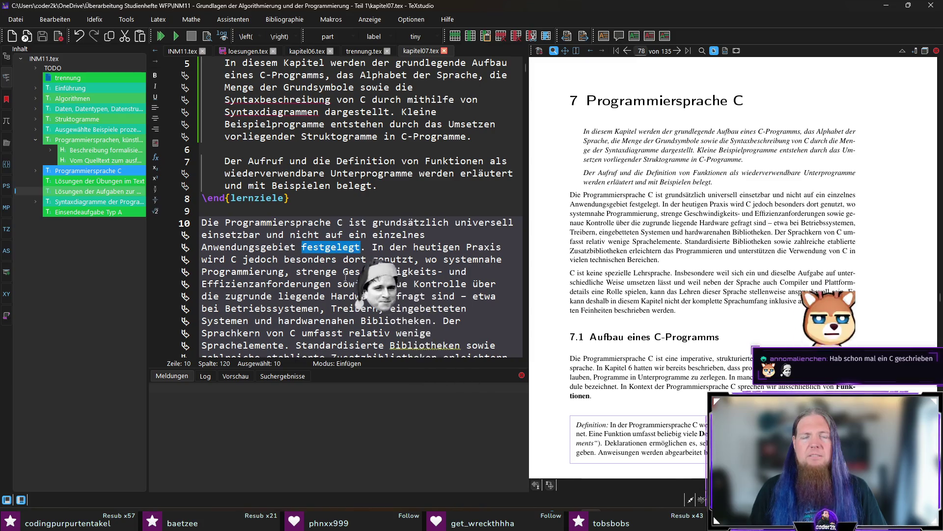
pyautogui.press('Right')
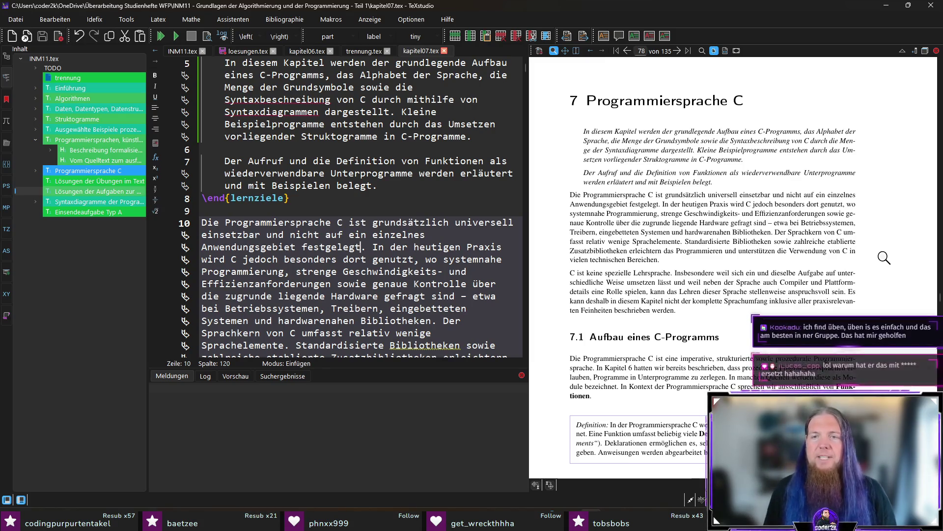
# - Select the line 12 sentence from 'Insbesondere' to 'sein' in the editor
pyautogui.scroll(-1, 855, 277)
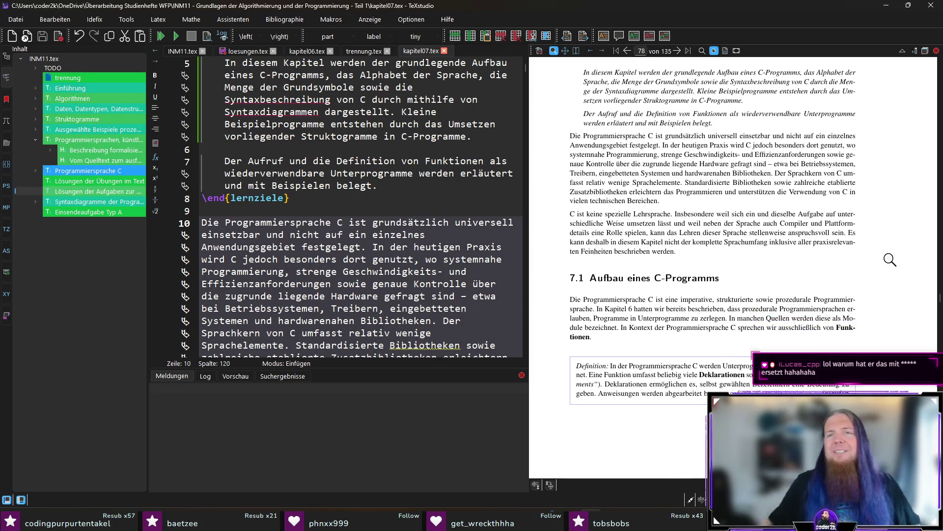
pyautogui.keyDown('ctrl'); pyautogui.click(688, 212); pyautogui.keyUp('ctrl')
pyautogui.click(480, 289)
pyautogui.scroll(-1, 482, 285)
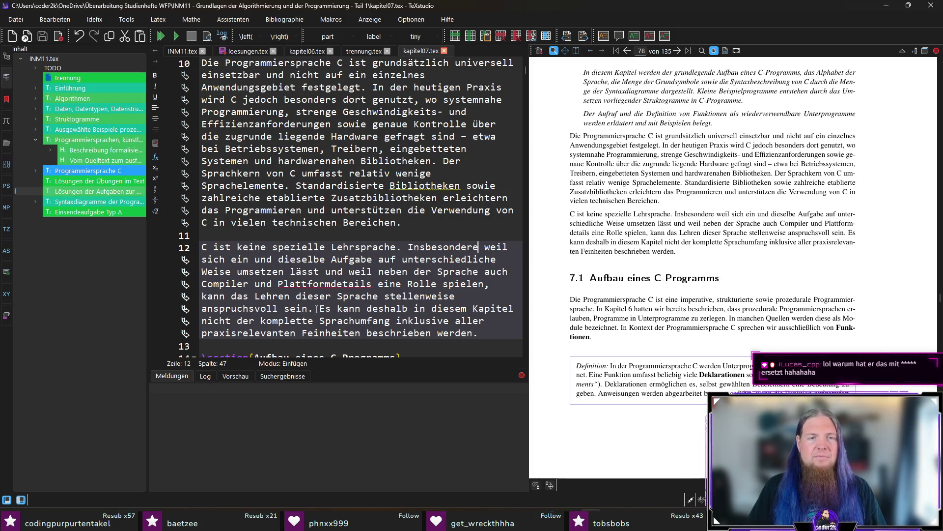
pyautogui.moveTo(308, 308); pyautogui.dragTo(407, 246)
pyautogui.hotkey('ctrl', 'c')
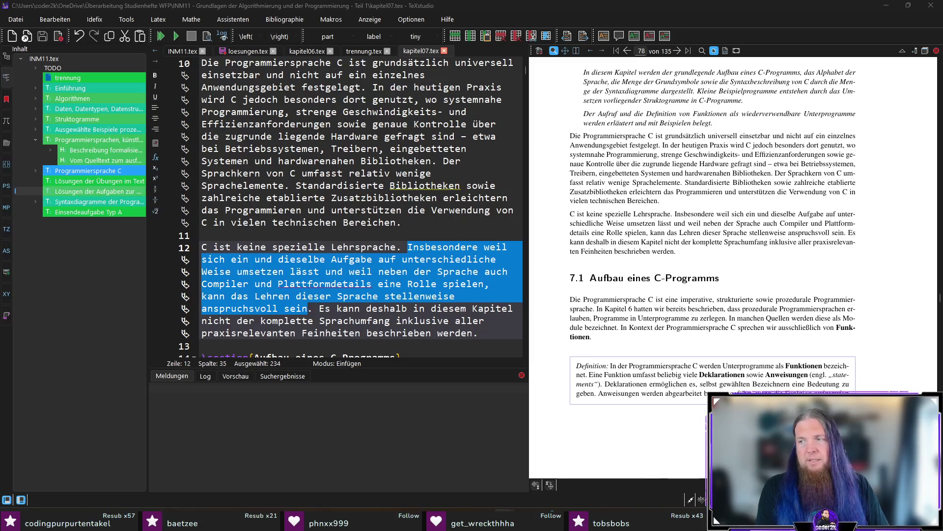
# - Paste the Insbesondere sentence into the ChatGPT prompt in German quotes after 'Betrachte den folgenden Satz:'
pyautogui.hotkey('alt', 'Tab')
pyautogui.write('Betrachte den fo')
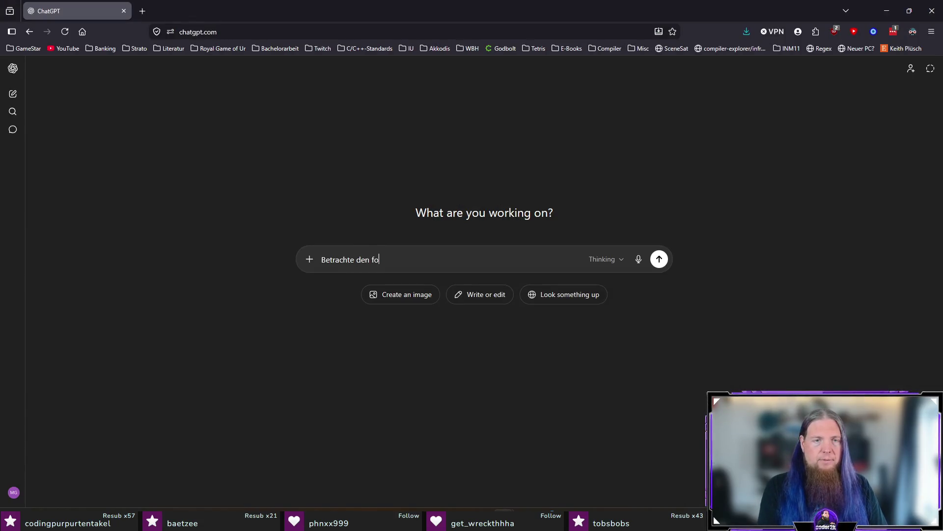
pyautogui.write('lgenden Satz: "')
pyautogui.hotkey('ctrl', 'v')
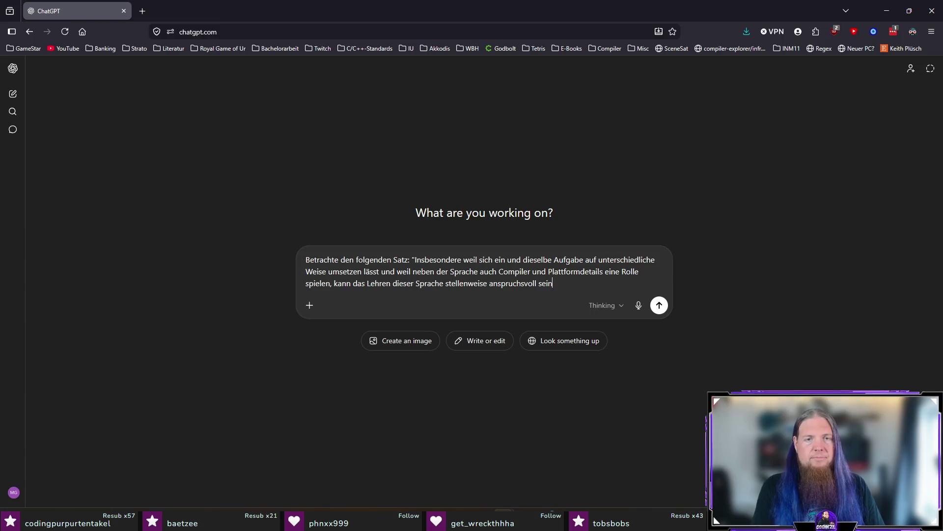
pyautogui.write('"')
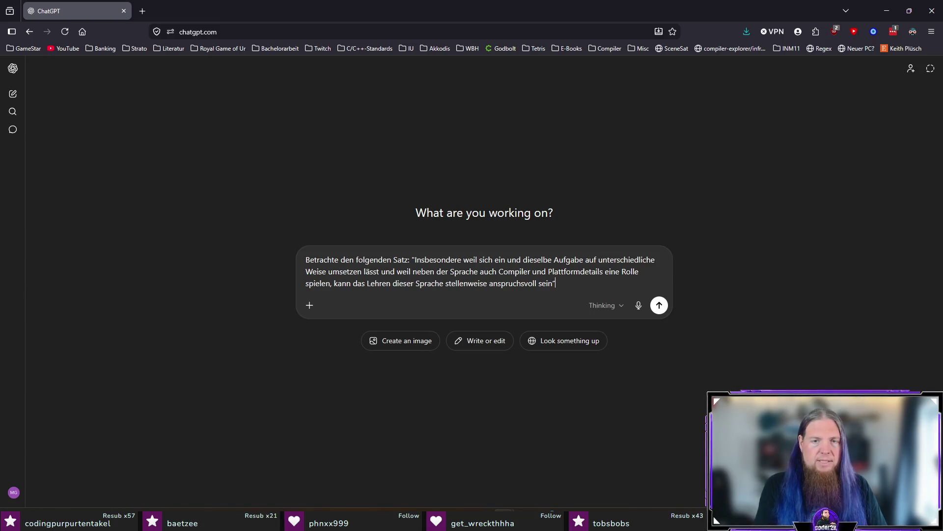
pyautogui.write('.')
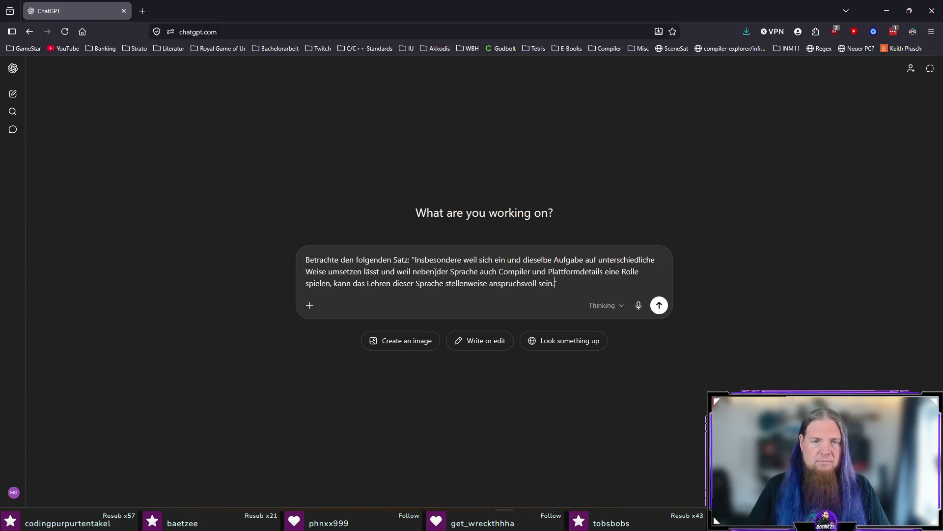
pyautogui.press('BackSpace')
pyautogui.write('„')
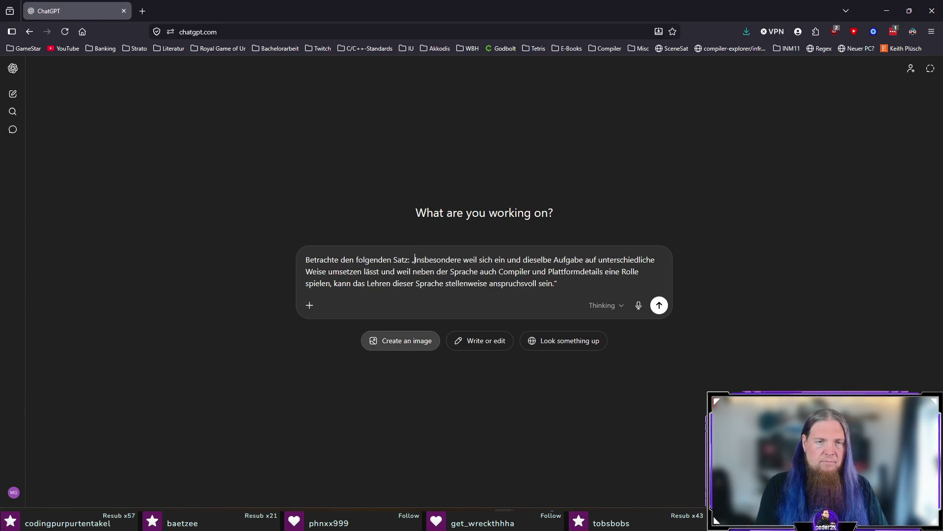
# - Ask ChatGPT 'Müsste hier nach „Insbesondere“ ein Komma gesetzt werden?' and send it
pyautogui.hotkey('shift', 'Return')
pyautogui.hotkey('shift', 'Return')
pyautogui.write('M')
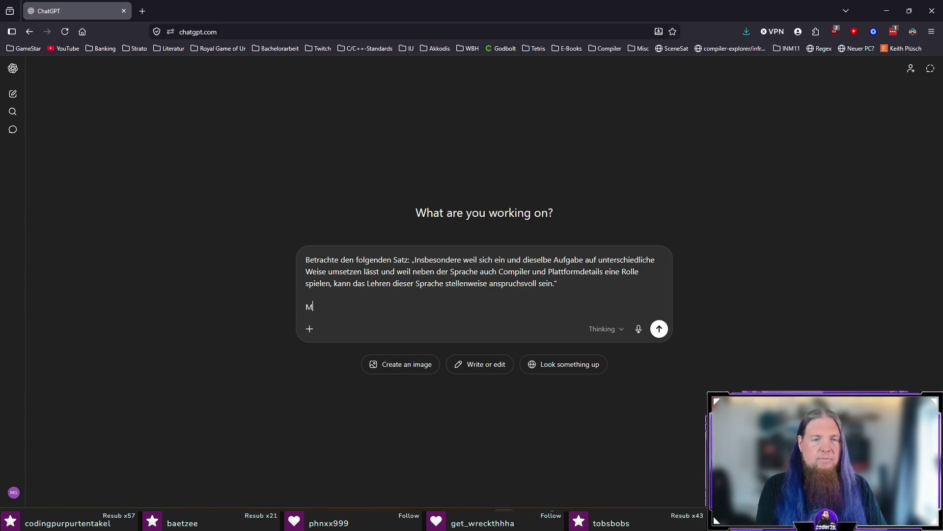
pyautogui.write('üsste hier nach „Insbesondere')
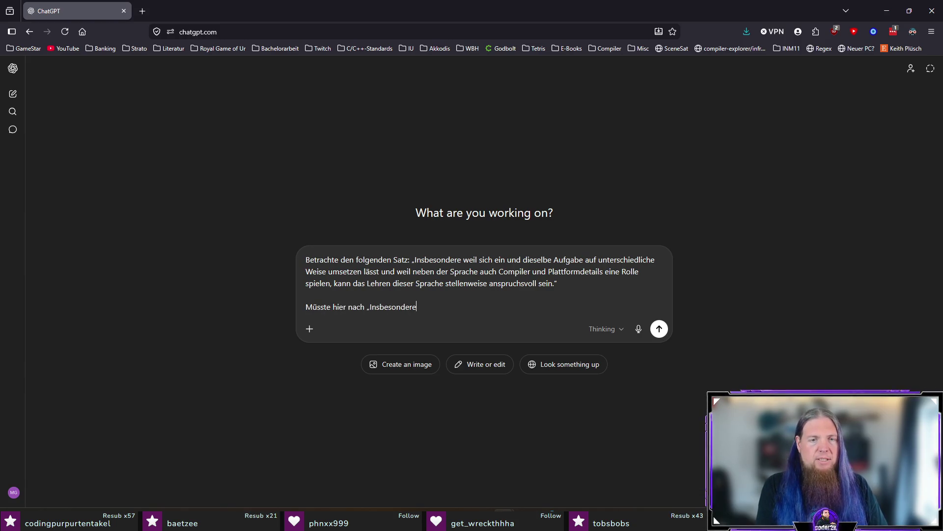
pyautogui.write('“ ein Ko')
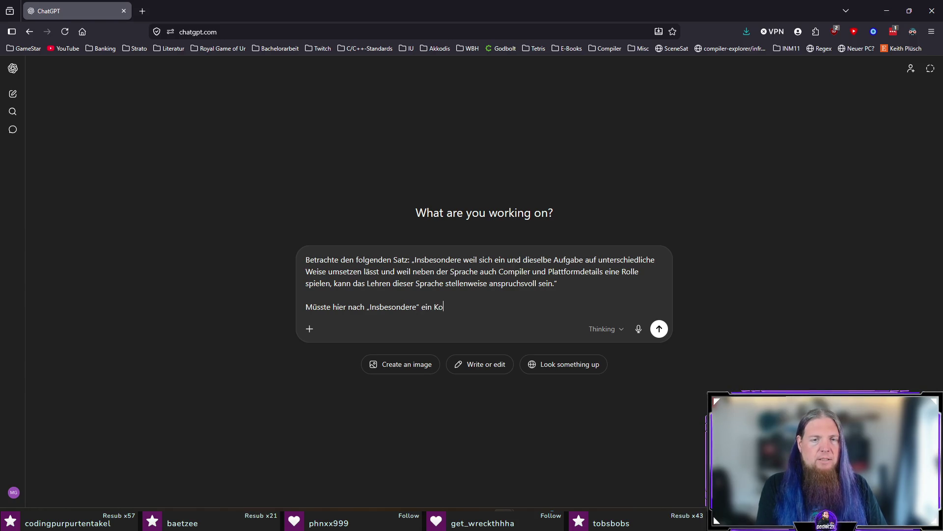
pyautogui.write('mma gesetzt werden?')
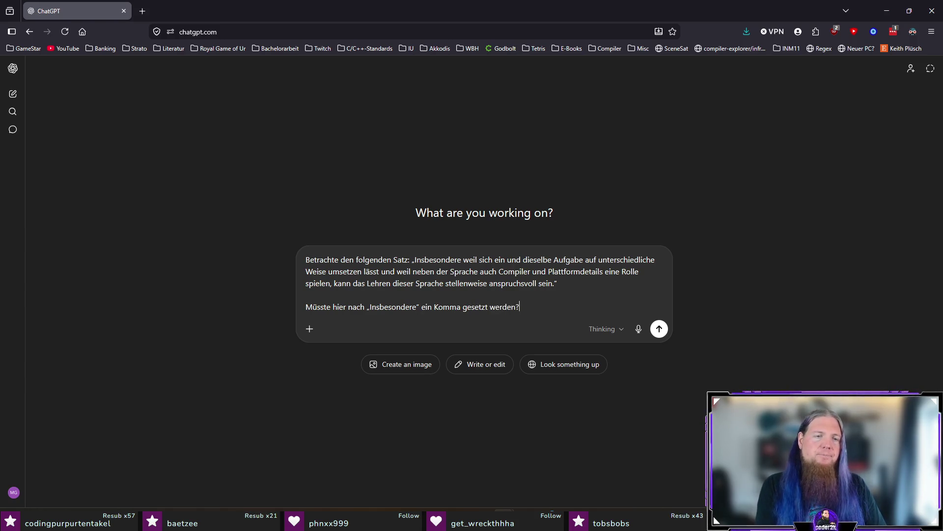
pyautogui.press('Return')
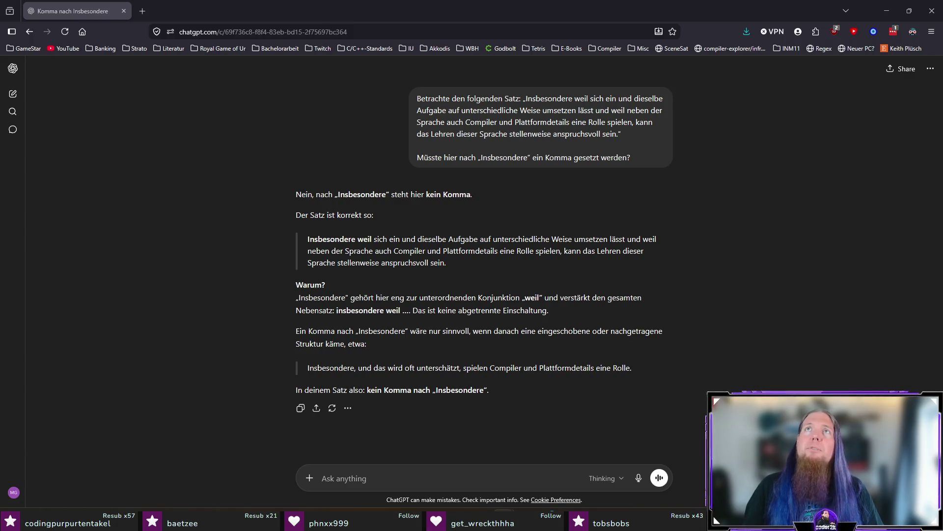
pyautogui.hotkey('alt', 'Tab')
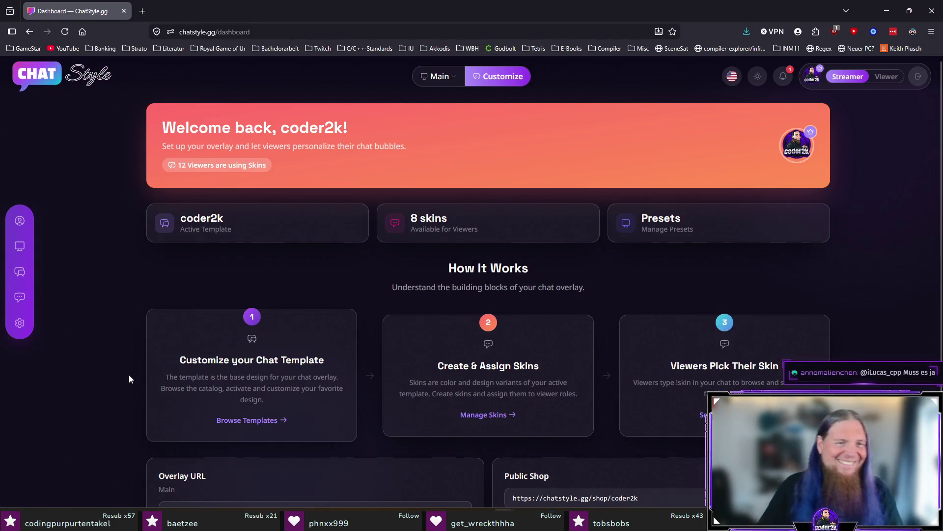
# - Open ChatStyle's Account Settings from the sidebar gear and scroll through them
pyautogui.scroll(-2, 121, 336)
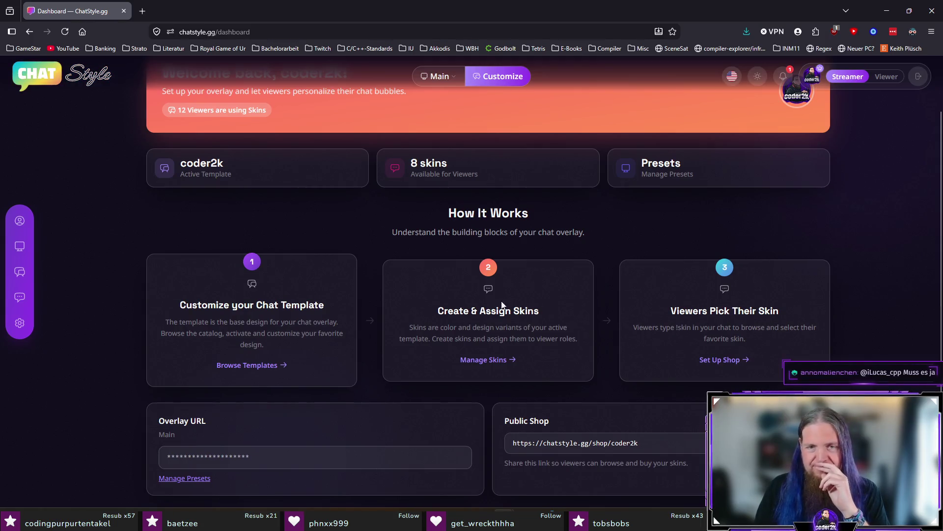
pyautogui.click(27, 327)
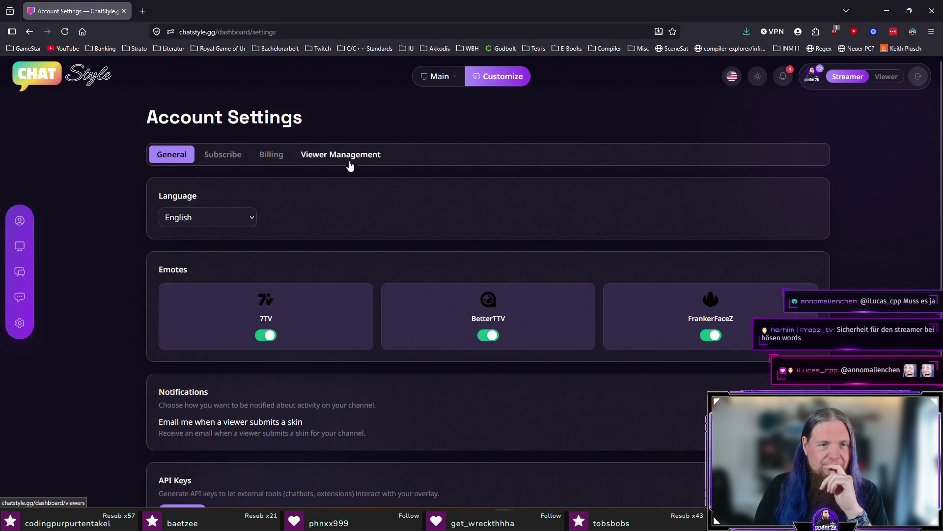
pyautogui.scroll(-2, 351, 193)
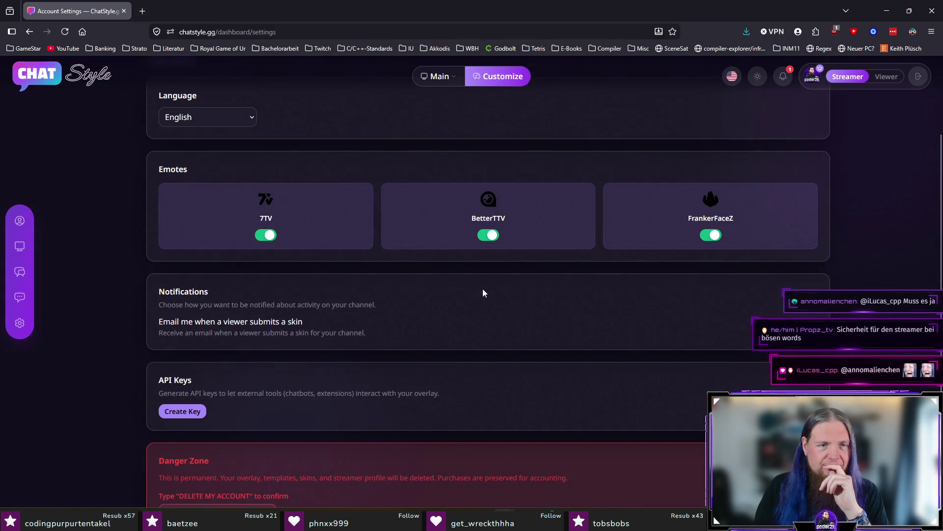
pyautogui.scroll(-2, 422, 288)
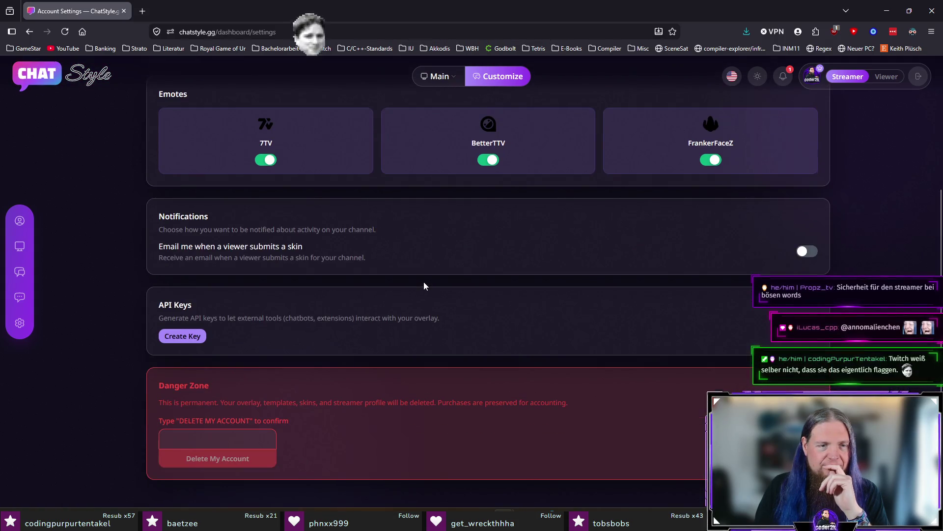
pyautogui.scroll(4, 424, 286)
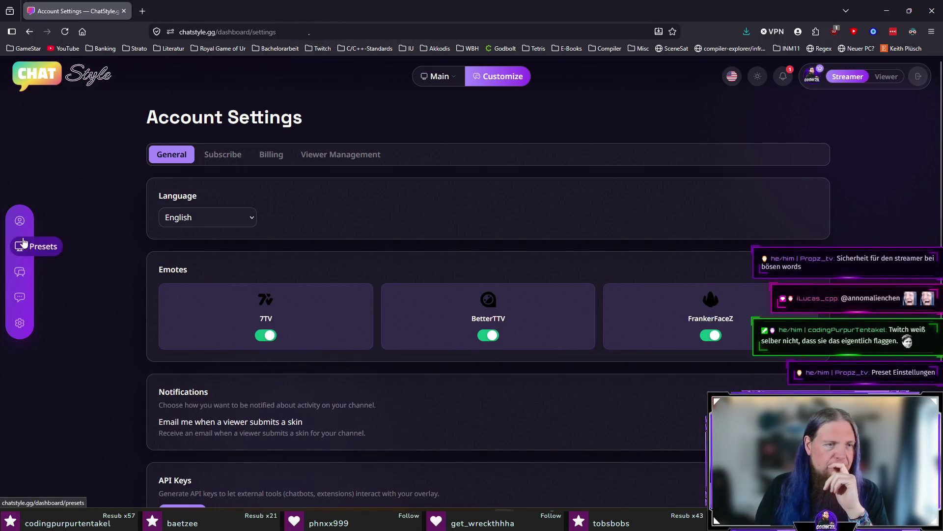
pyautogui.click(20, 245)
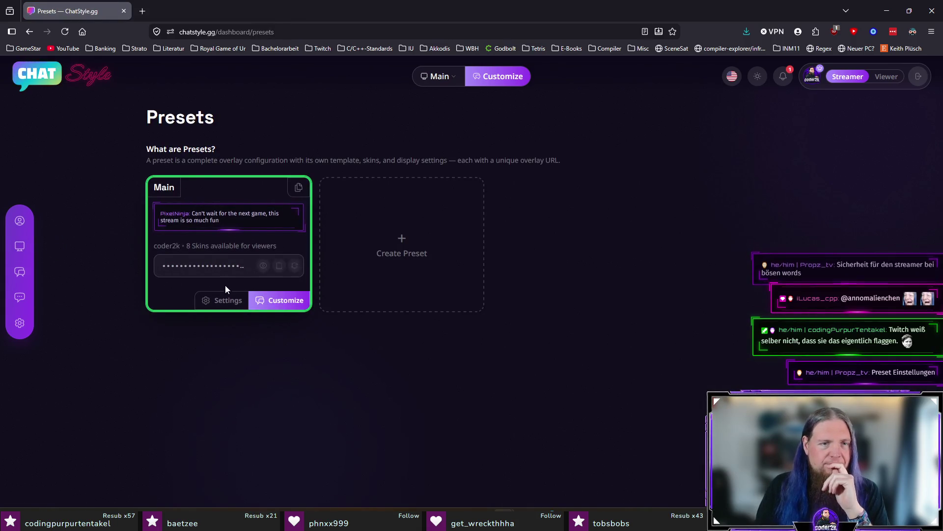
# - In the Main preset, enable action messages, commands and announcements, and disable flagged-word censoring
pyautogui.click(224, 300)
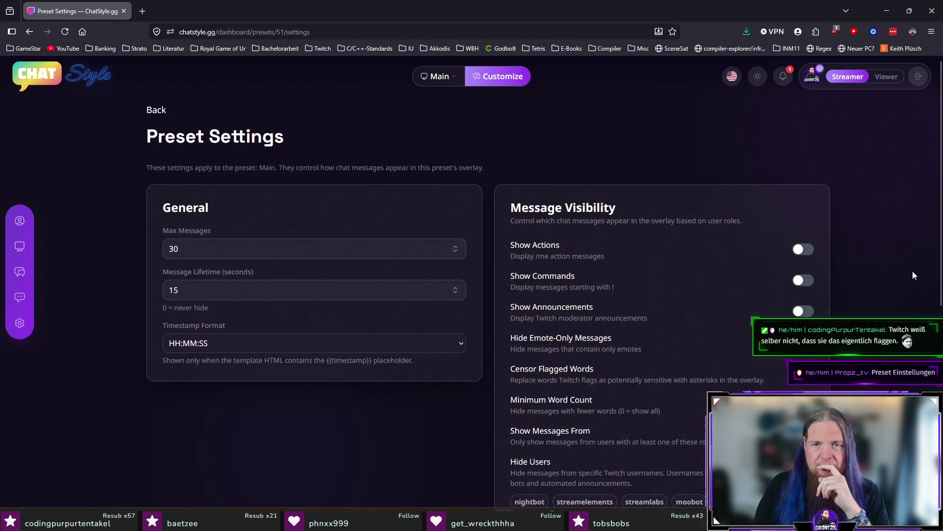
pyautogui.click(807, 250)
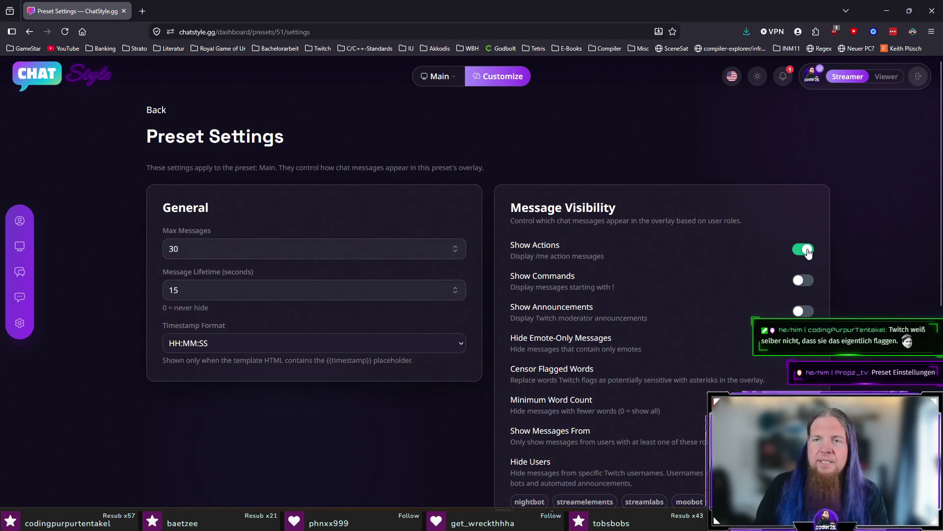
pyautogui.click(806, 281)
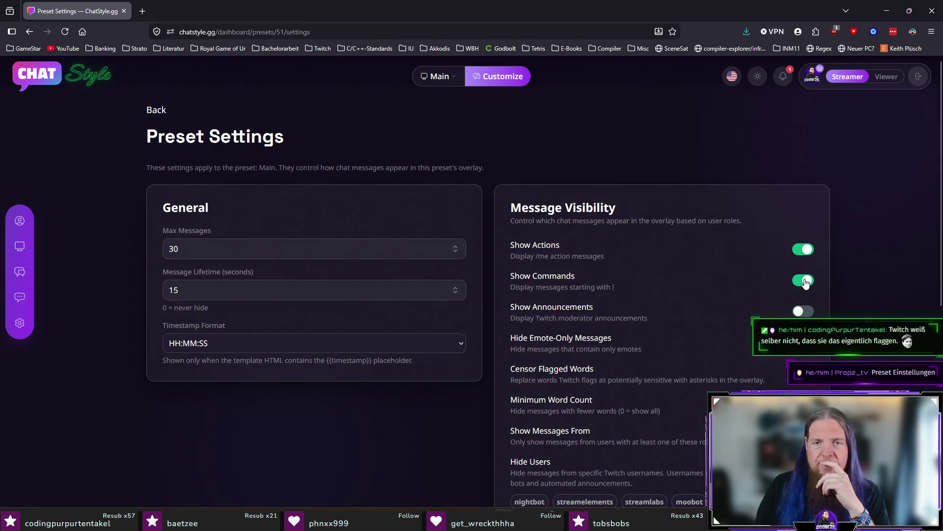
pyautogui.click(809, 315)
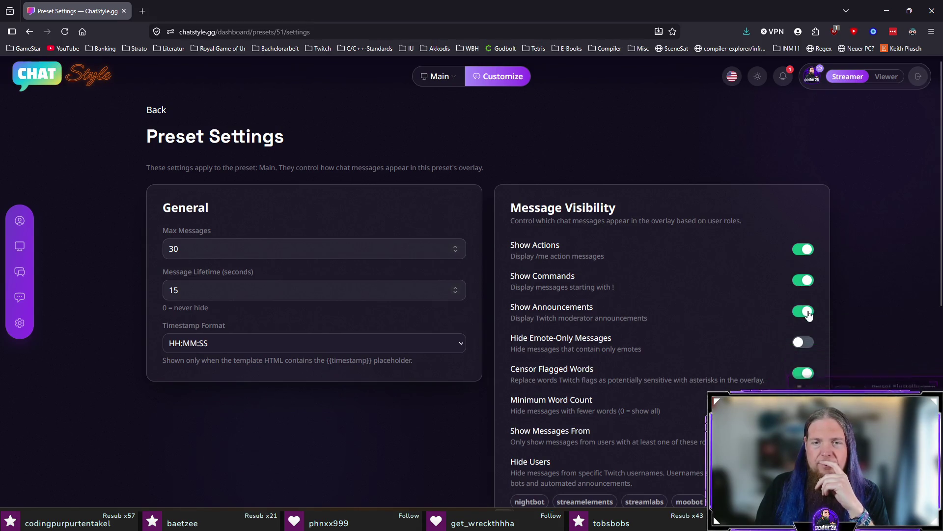
pyautogui.scroll(-1, 808, 315)
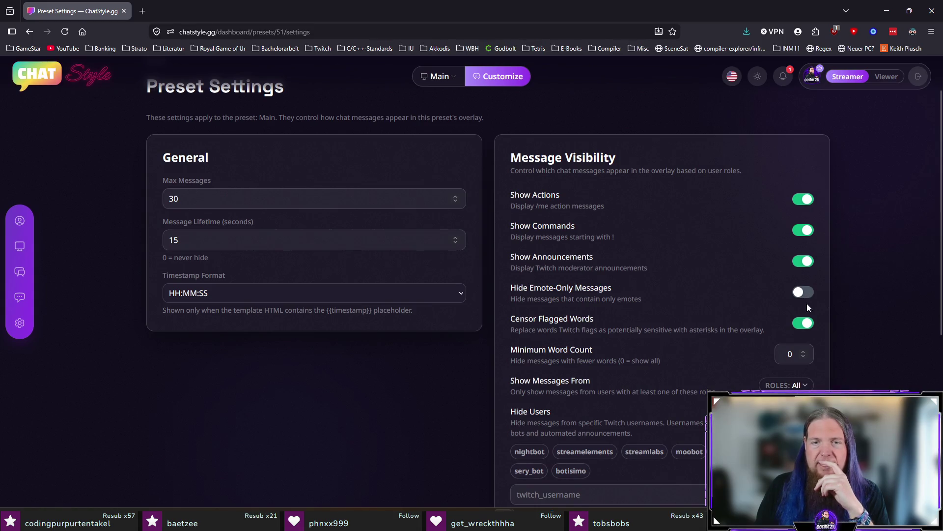
pyautogui.click(804, 323)
# - Review the remaining preset options and turn /me action messages back off
pyautogui.scroll(-1, 866, 315)
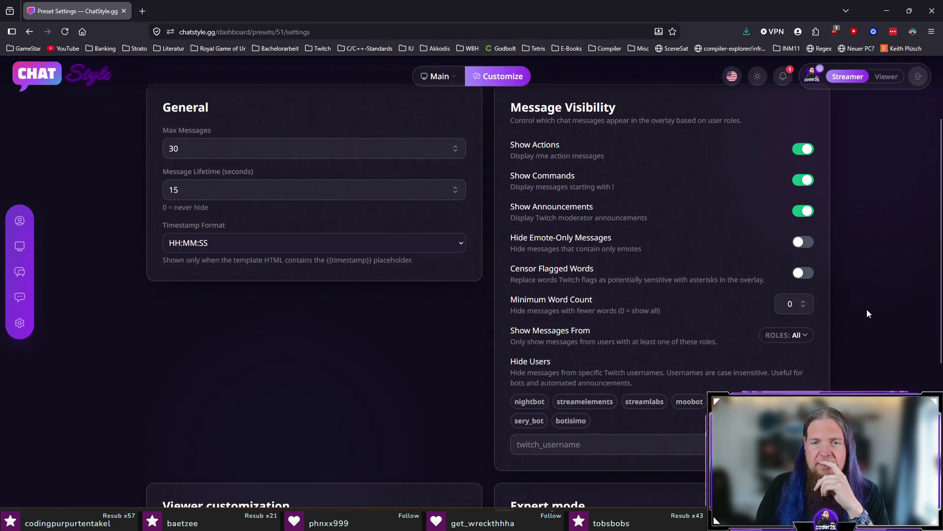
pyautogui.scroll(-1, 867, 309)
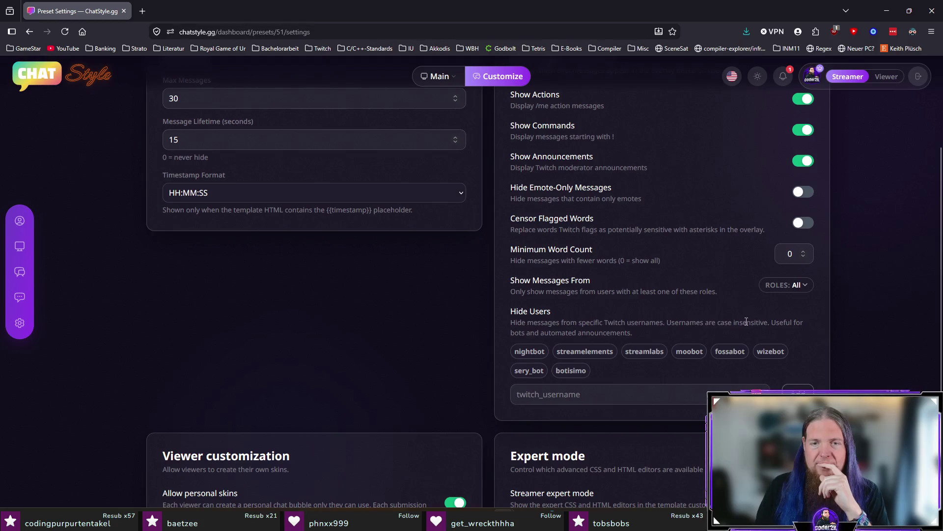
pyautogui.scroll(-1, 860, 309)
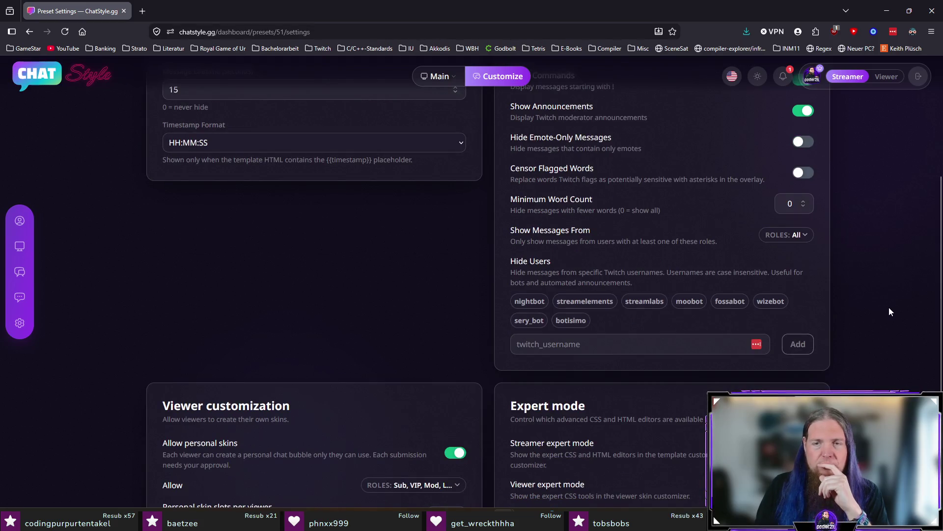
pyautogui.scroll(-3, 889, 308)
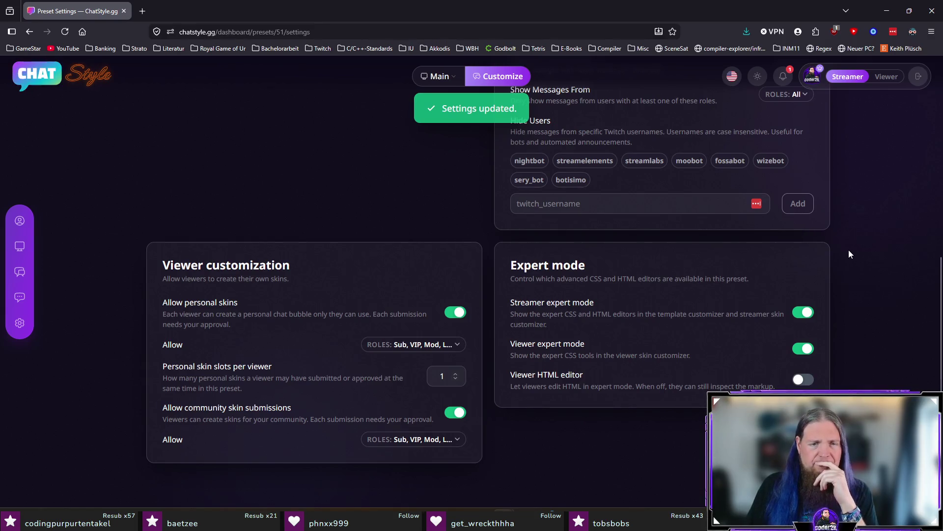
pyautogui.scroll(5, 900, 258)
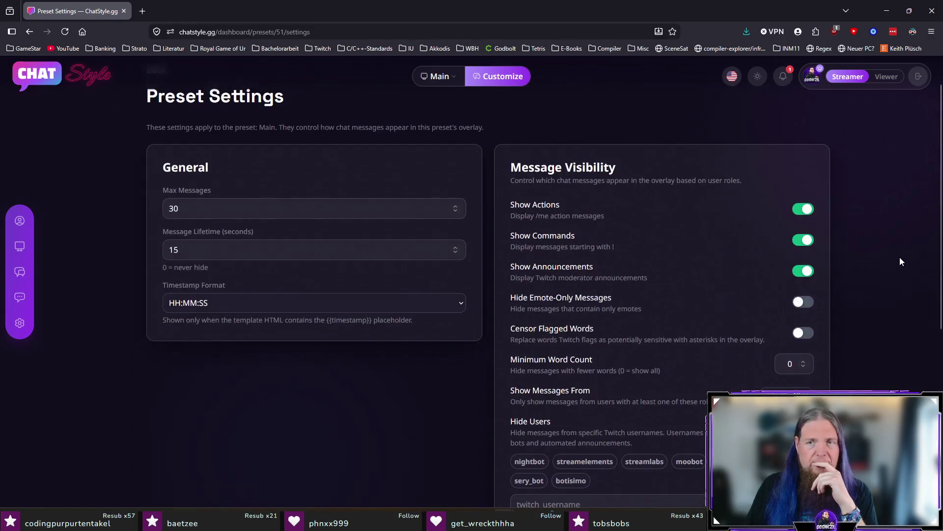
pyautogui.click(807, 211)
pyautogui.scroll(-5, 823, 220)
pyautogui.scroll(6, 302, 309)
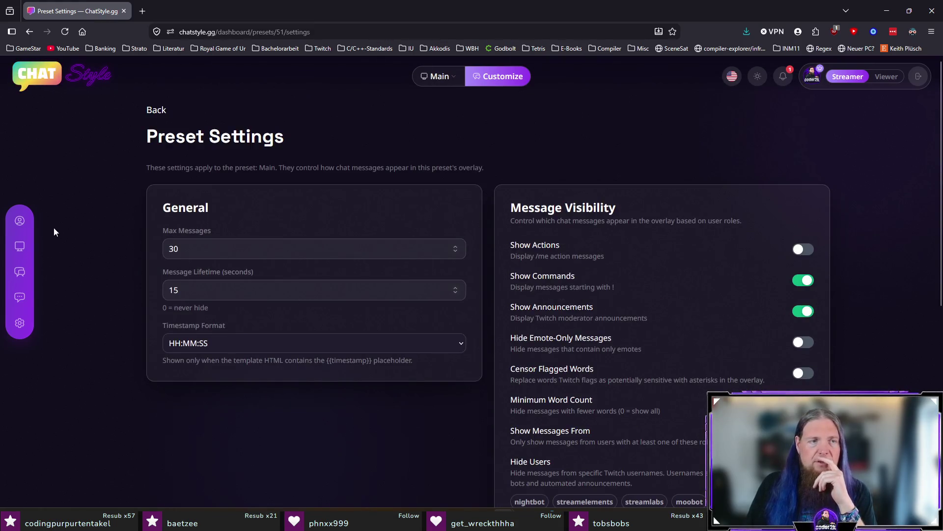
# - Reopen the Main preset settings via Dashboard and Presets to verify the changes, then close ChatStyle
pyautogui.click(20, 221)
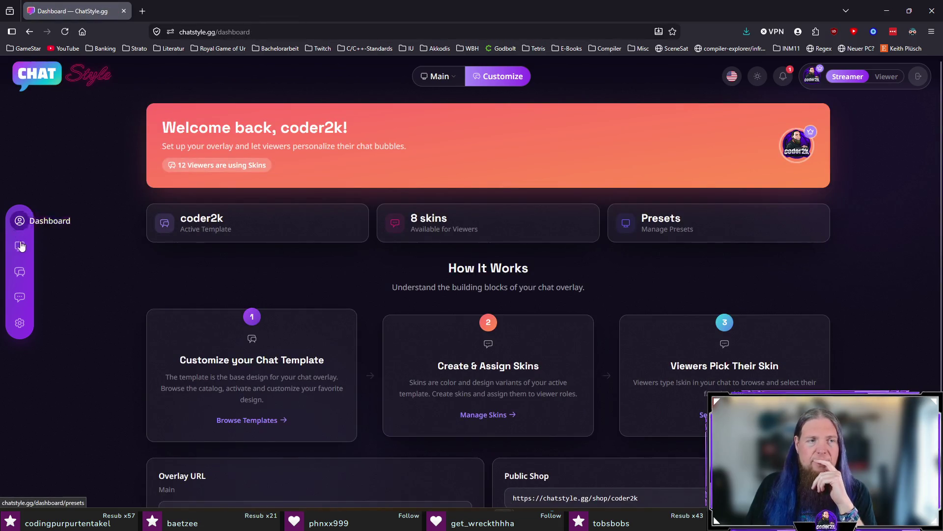
pyautogui.click(20, 245)
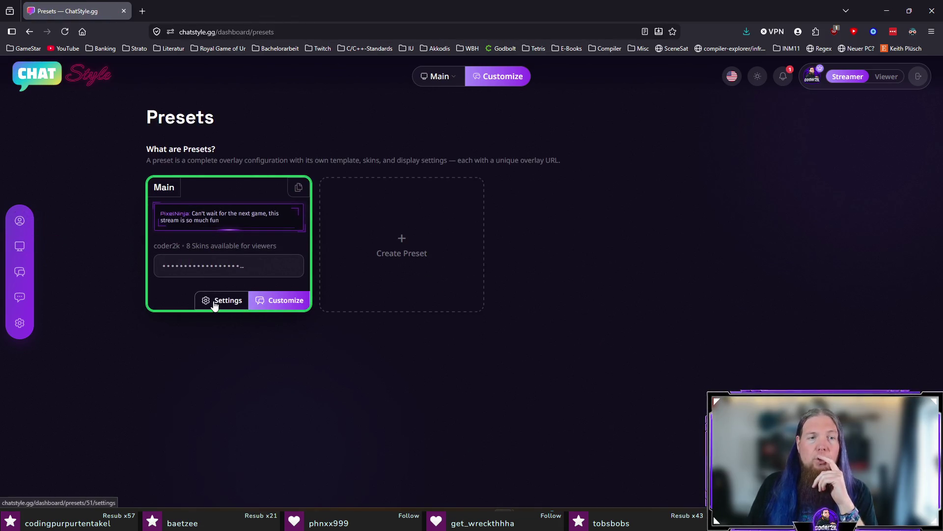
pyautogui.click(214, 304)
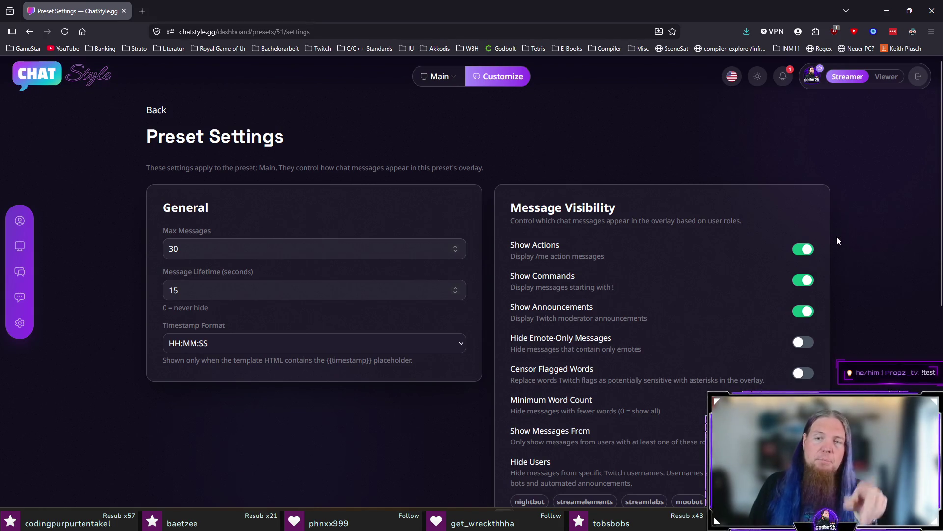
pyautogui.click(803, 252)
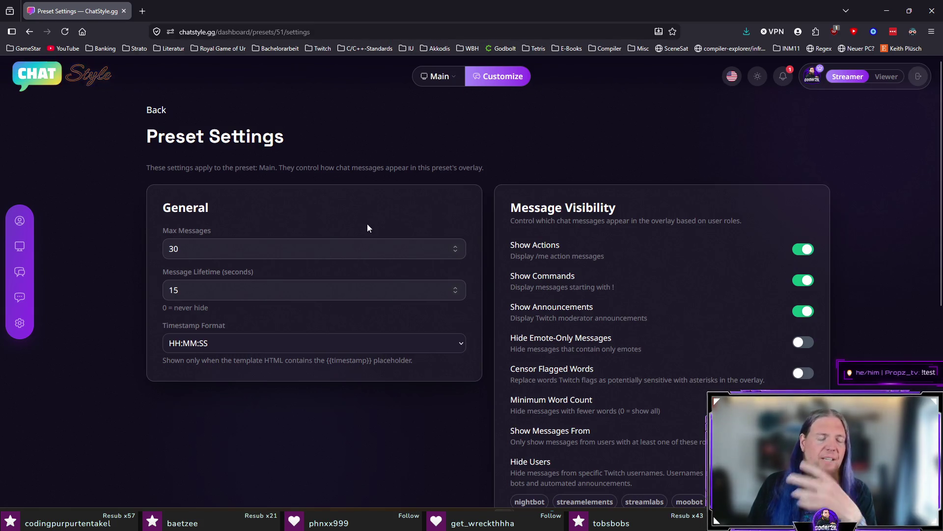
pyautogui.scroll(-6, 364, 220)
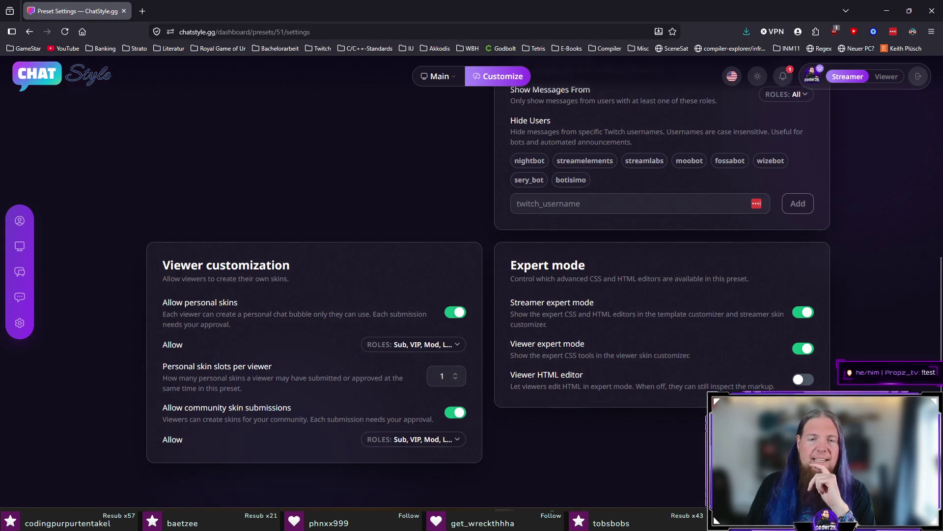
pyautogui.scroll(1, 630, 435)
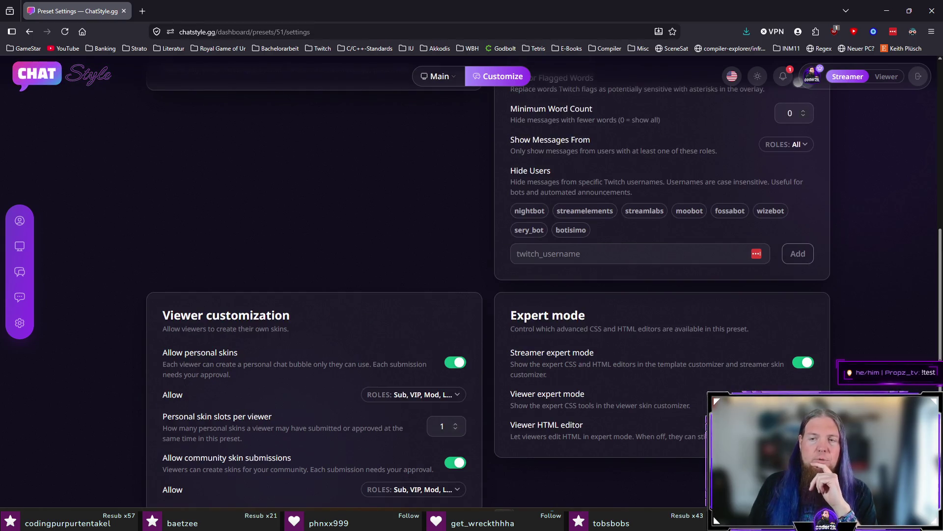
pyautogui.scroll(-1, 927, 360)
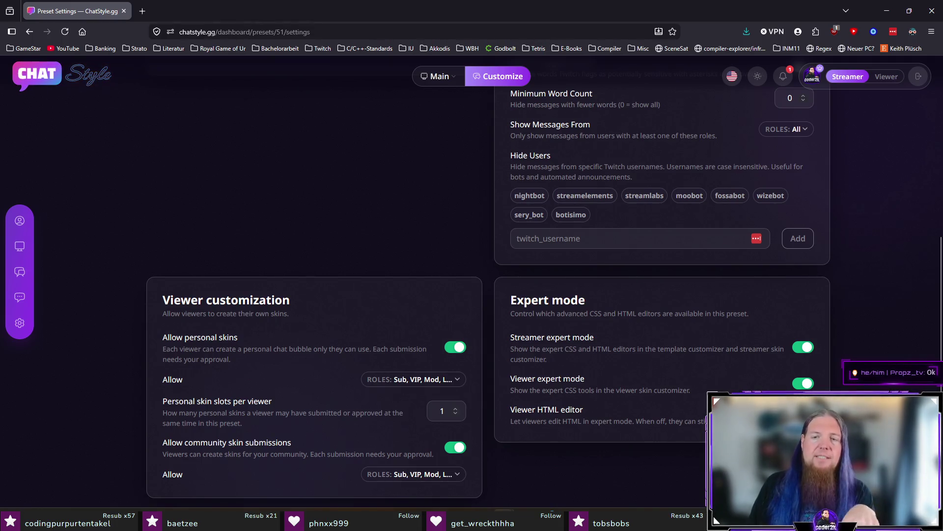
pyautogui.scroll(-1, 471, 295)
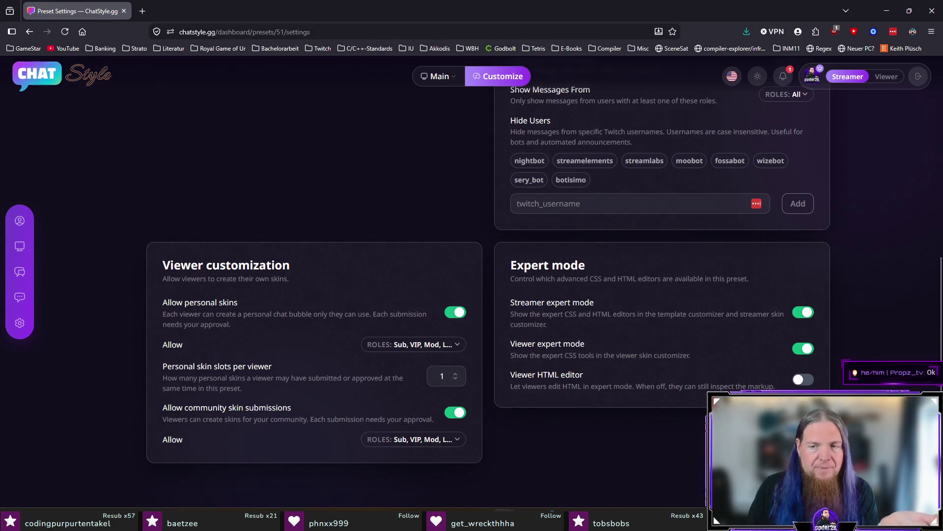
pyautogui.scroll(10, 472, 295)
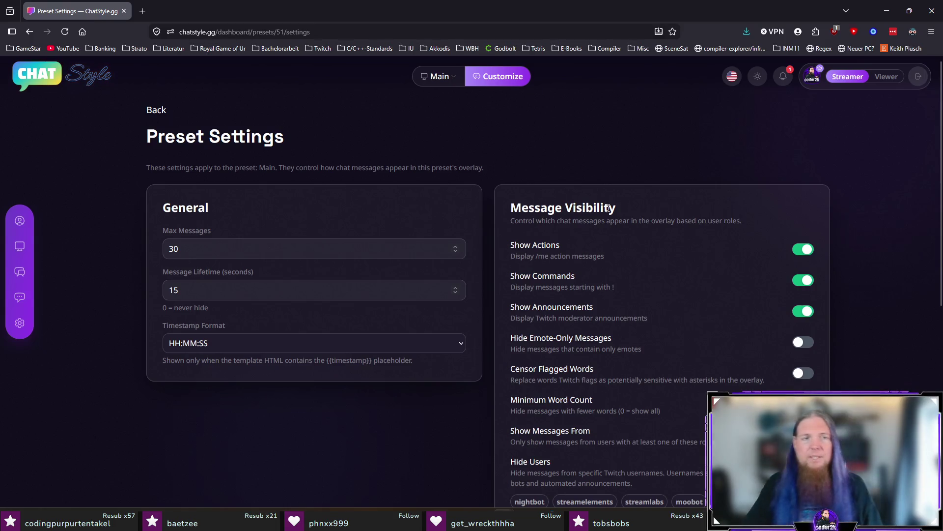
pyautogui.click(930, 18)
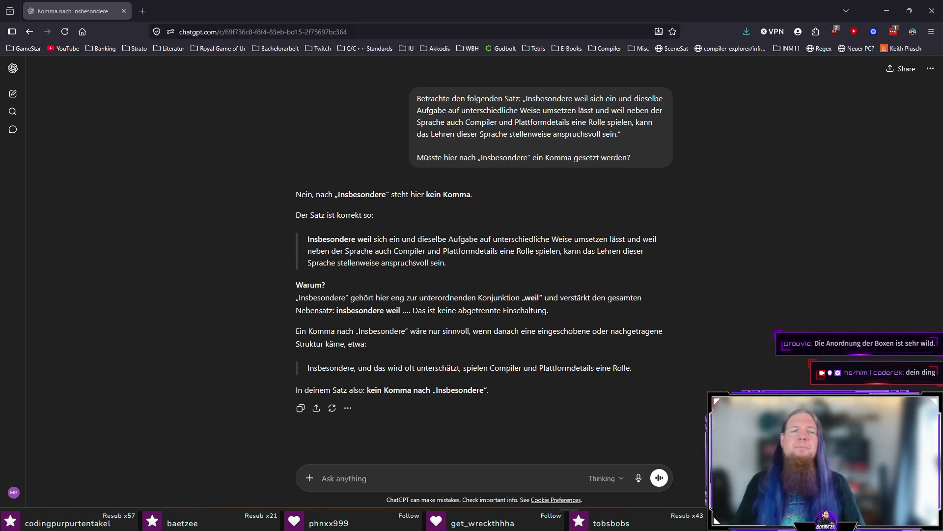
# - Read ChatGPT's verdict of no comma after 'Insbesondere', then return to line 12 in TeXstudio
pyautogui.click(220, 222)
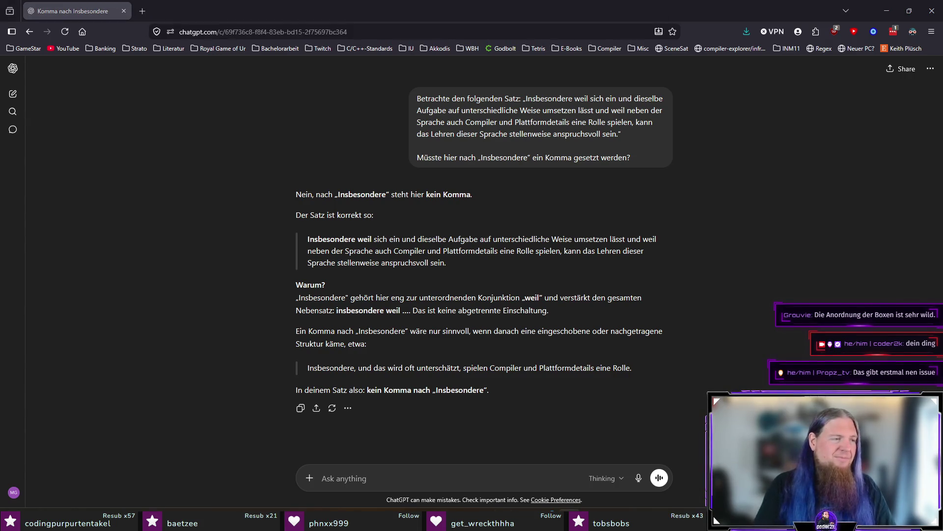
pyautogui.click(192, 188)
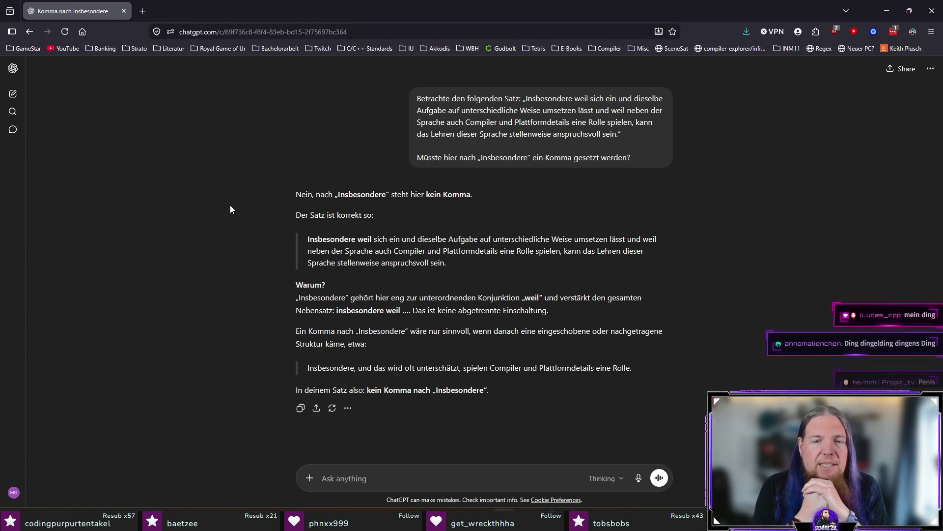
pyautogui.hotkey('alt', 'Tab')
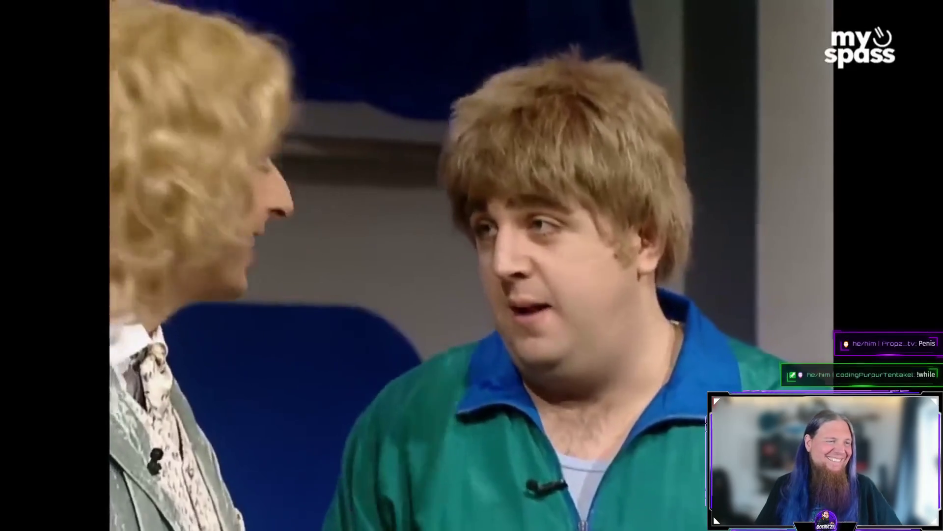
pyautogui.scroll(-1, 403, 275)
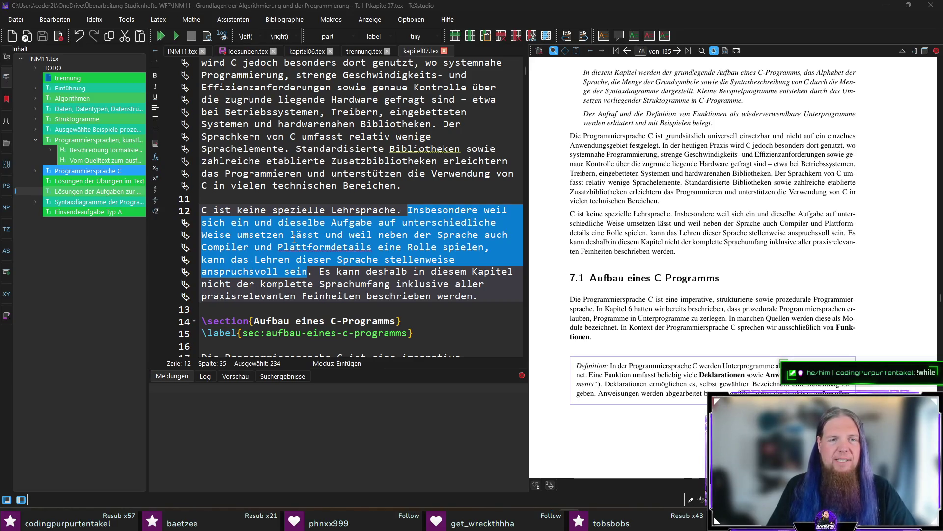
pyautogui.click(234, 235)
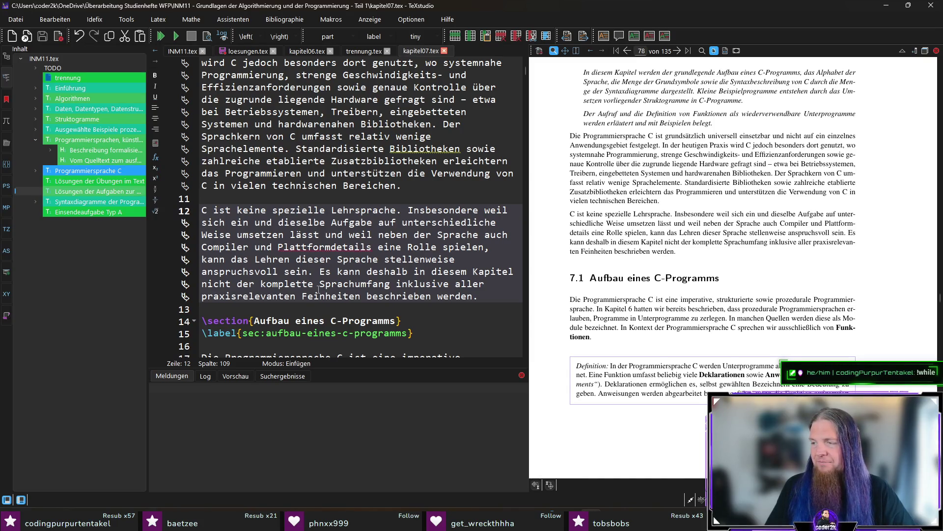
pyautogui.write('n')
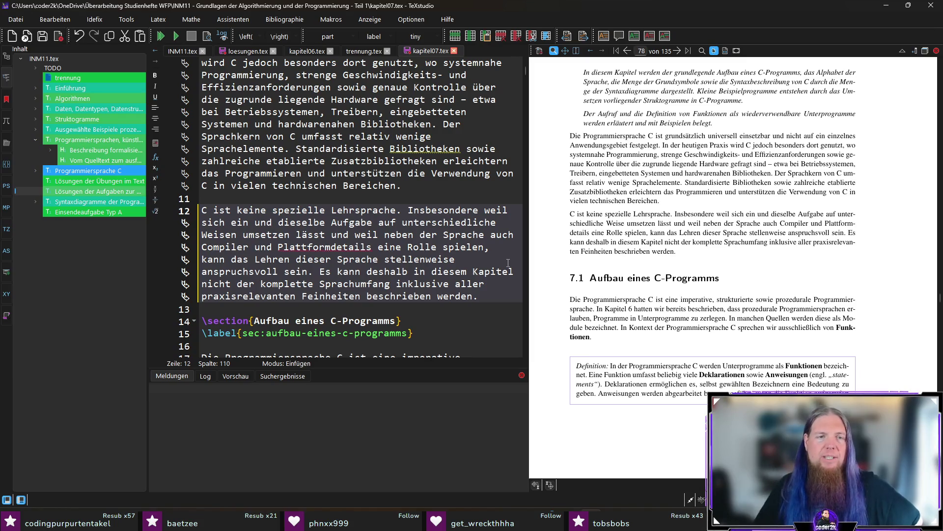
pyautogui.doubleClick(403, 261)
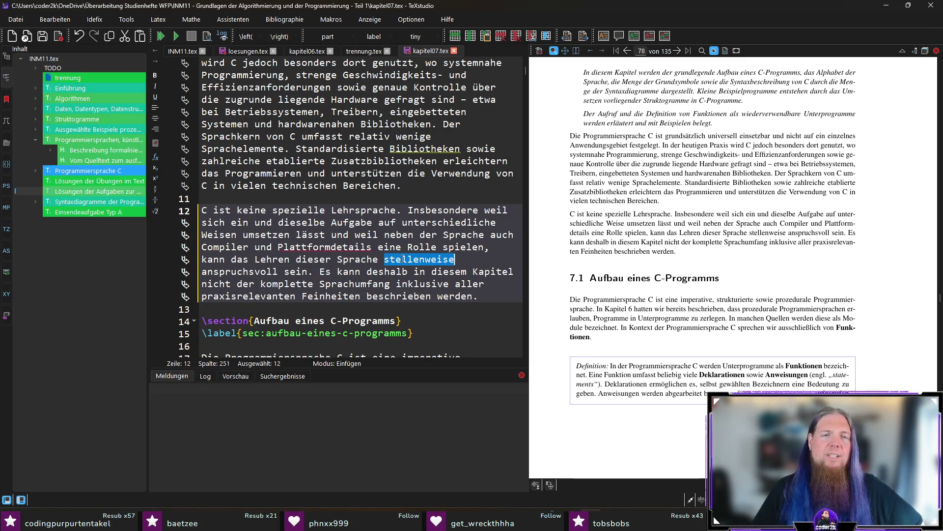
pyautogui.click(473, 262)
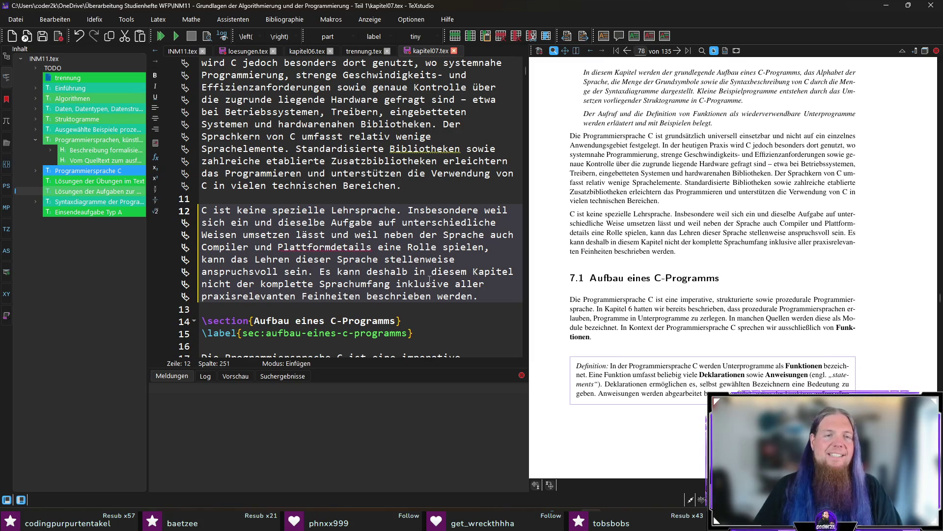
pyautogui.hotkey('ctrl', 's')
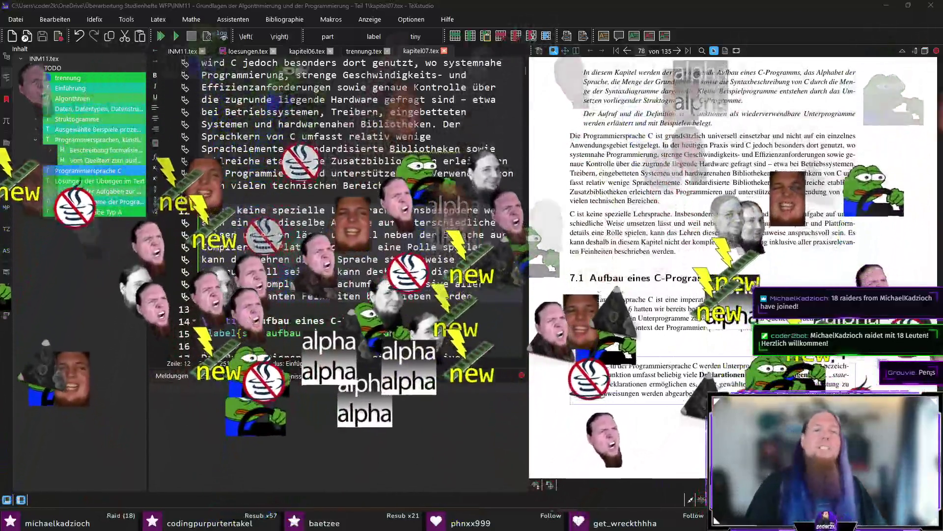
pyautogui.click(442, 309)
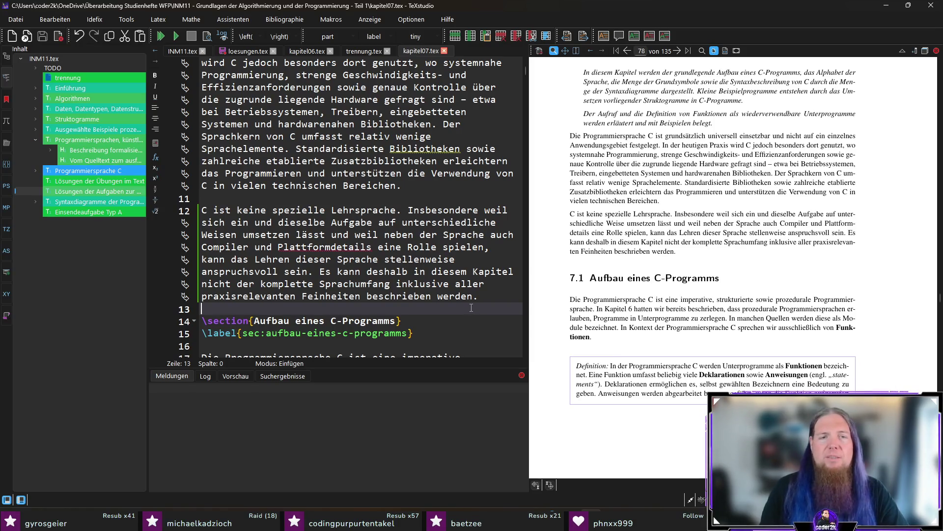
# - Sync from 'hatten' in the preview to line 17 and change it to 'haben'
pyautogui.scroll(-2, 471, 307)
pyautogui.scroll(-1, 471, 294)
pyautogui.scroll(-3, 660, 249)
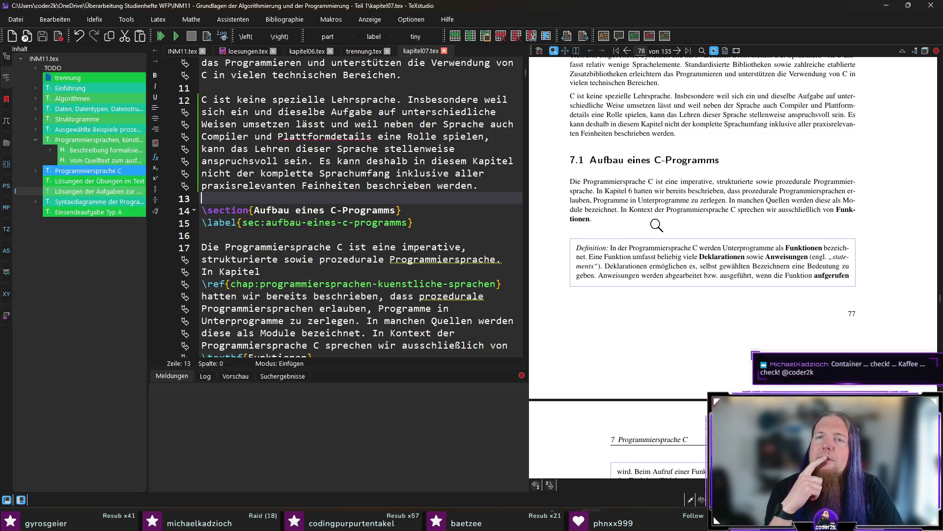
pyautogui.keyDown('ctrl'); pyautogui.click(641, 191); pyautogui.keyUp('ctrl')
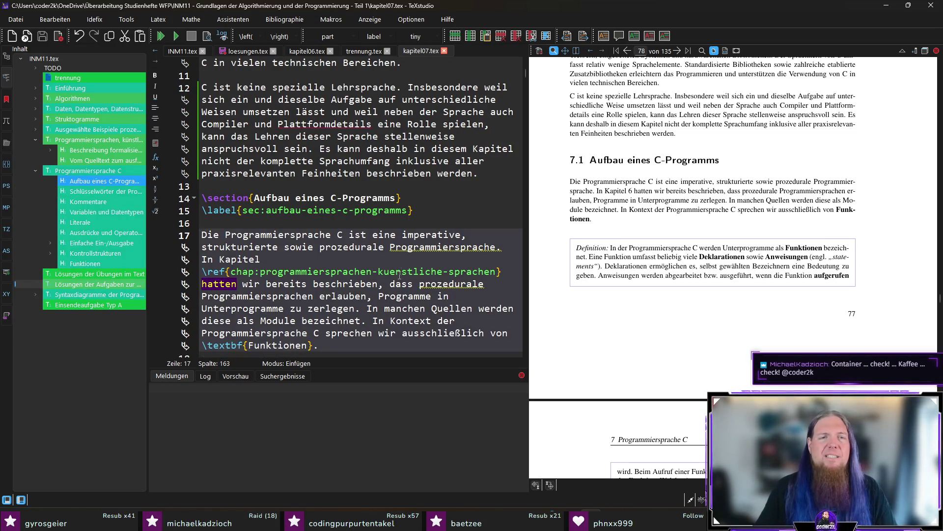
pyautogui.click(217, 284)
pyautogui.press('Delete')
pyautogui.write('b')
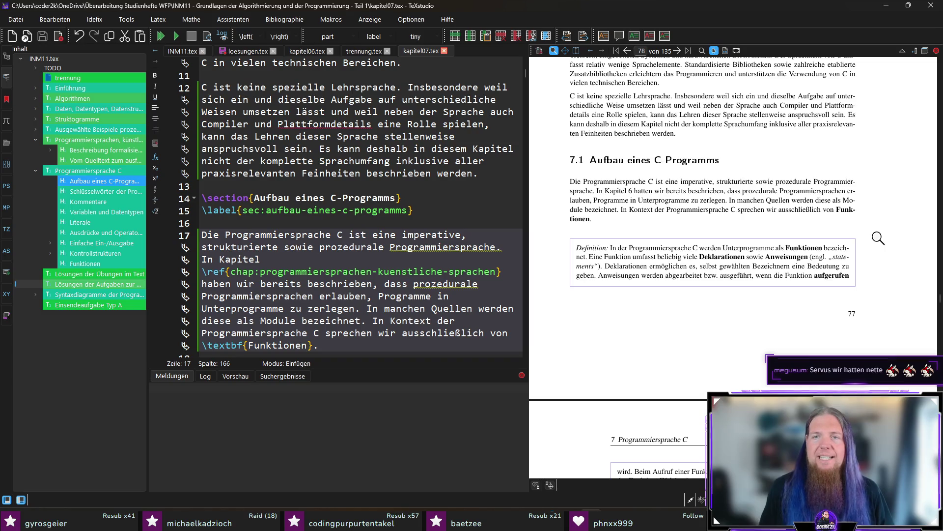
pyautogui.keyDown('ctrl'); pyautogui.click(621, 210); pyautogui.keyUp('ctrl')
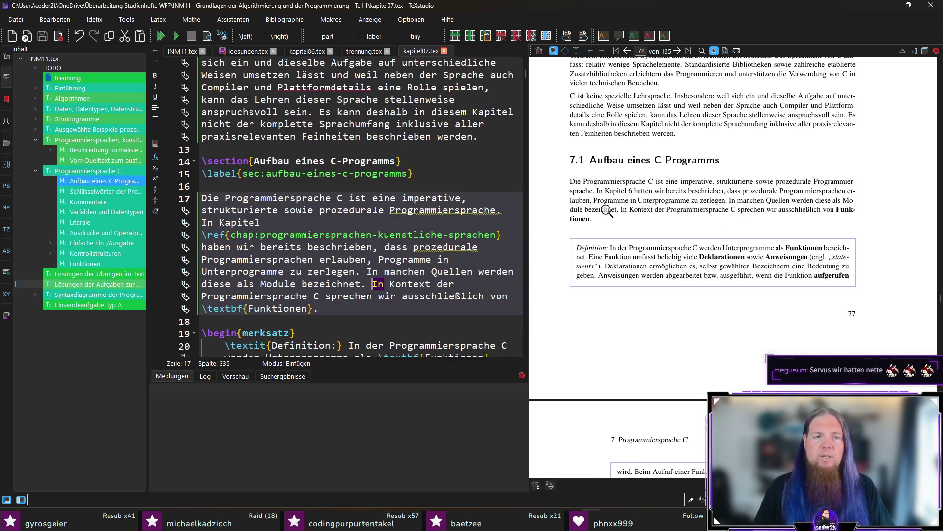
# - Change 'In Kontext' to 'Im Kontext' in the section 7.1 source
pyautogui.click(385, 284)
pyautogui.press('BackSpace')
pyautogui.write('m')
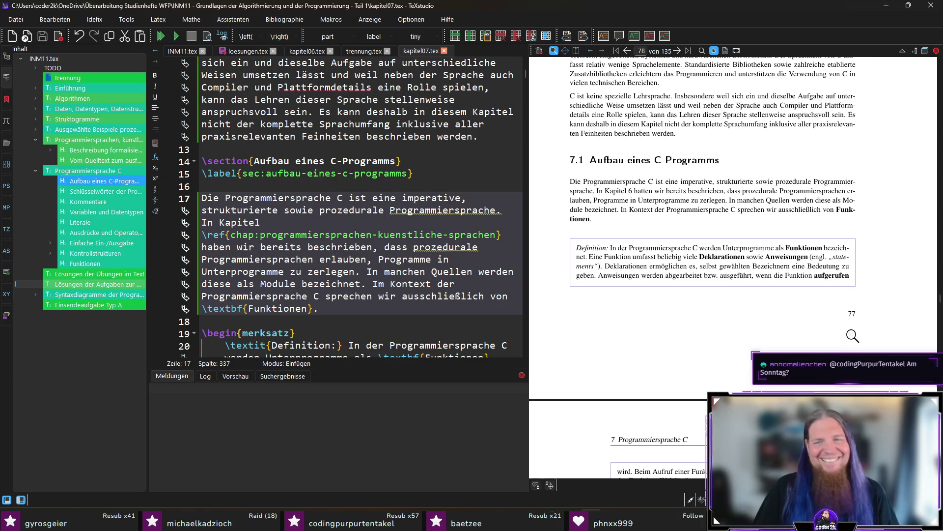
pyautogui.scroll(-3, 857, 293)
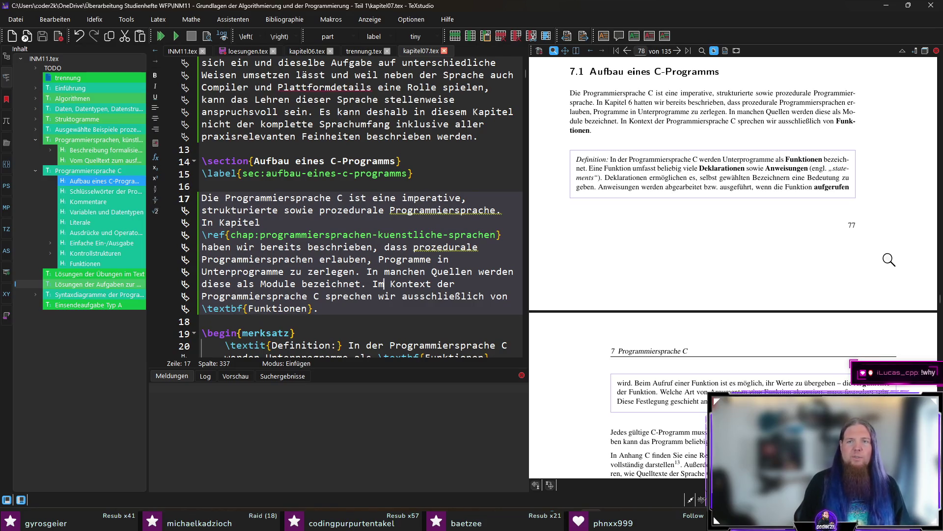
pyautogui.scroll(-5, 889, 260)
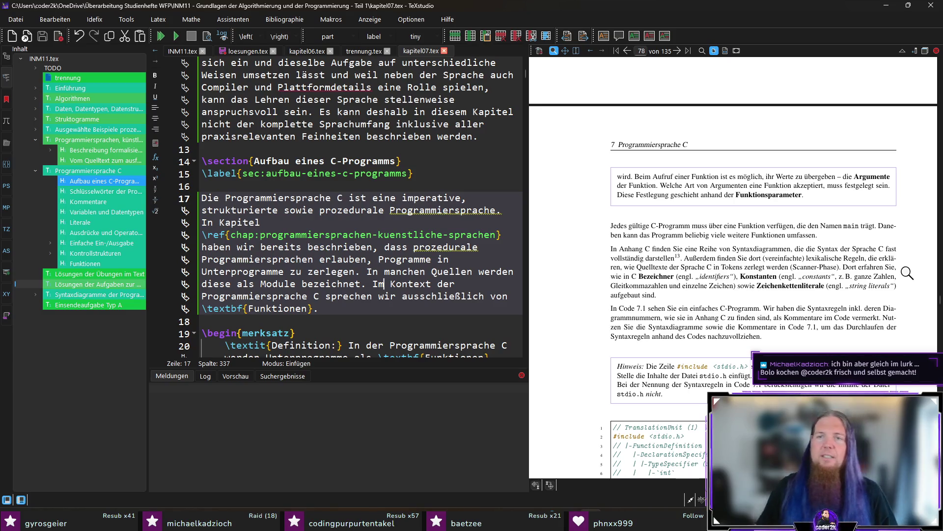
# - Scroll the preview to page 78 and sync from 'darstellen' to line 25 of the source
pyautogui.scroll(4, 908, 273)
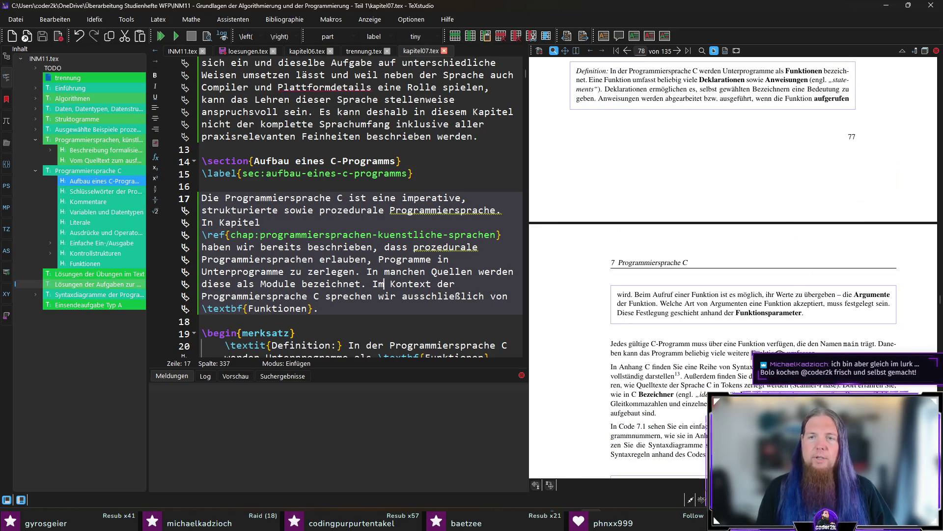
pyautogui.scroll(-3, 518, 306)
pyautogui.scroll(2, 518, 306)
pyautogui.scroll(-5, 595, 314)
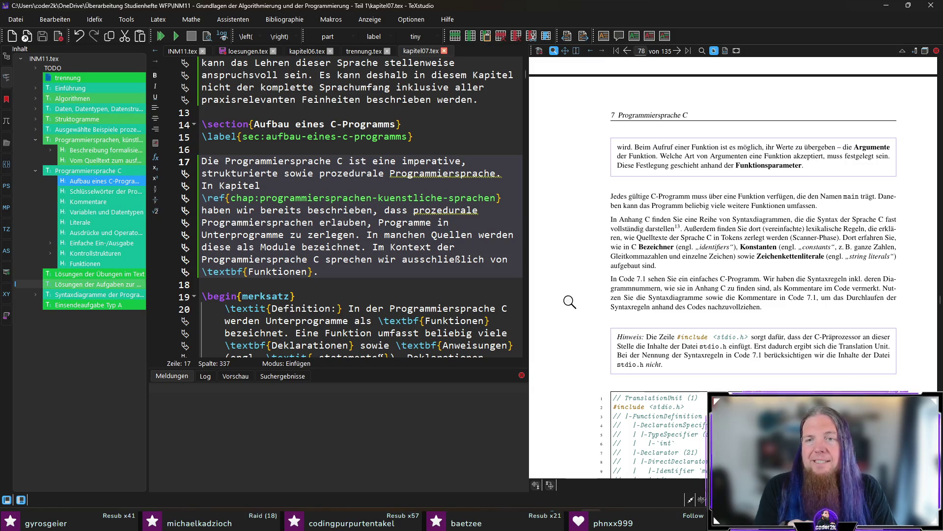
pyautogui.scroll(-3, 575, 232)
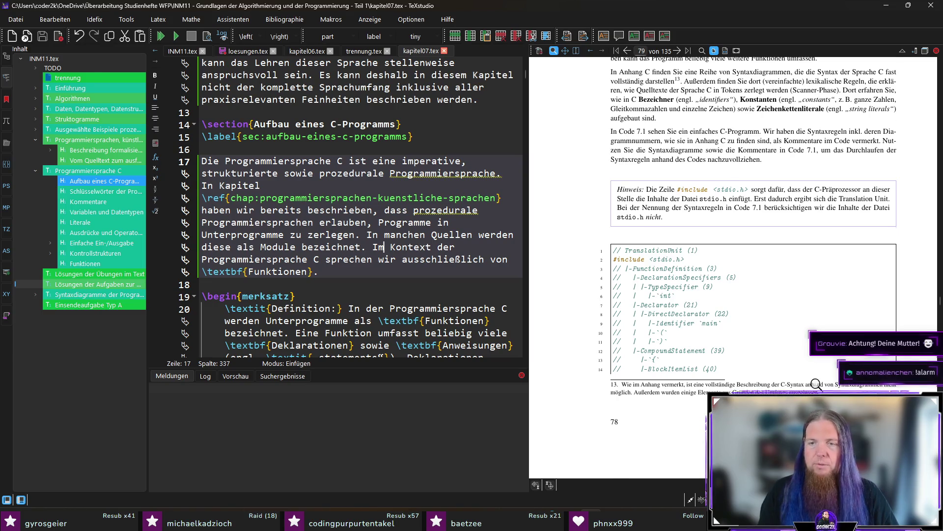
pyautogui.scroll(3, 684, 230)
pyautogui.keyDown('ctrl'); pyautogui.click(654, 170); pyautogui.keyUp('ctrl')
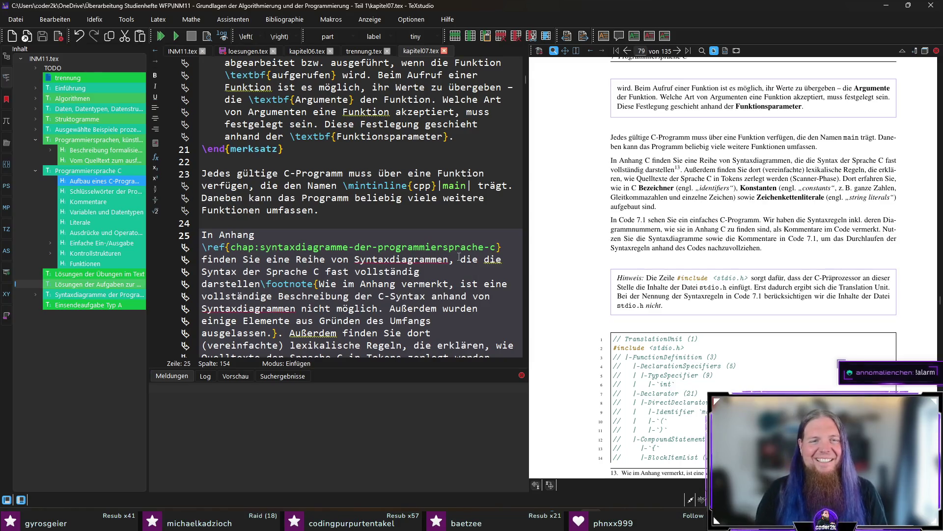
# - Delete the comma after 'vermerkt' in the line 25 footnote and magnify the preview to check it
pyautogui.click(460, 284)
pyautogui.press('BackSpace')
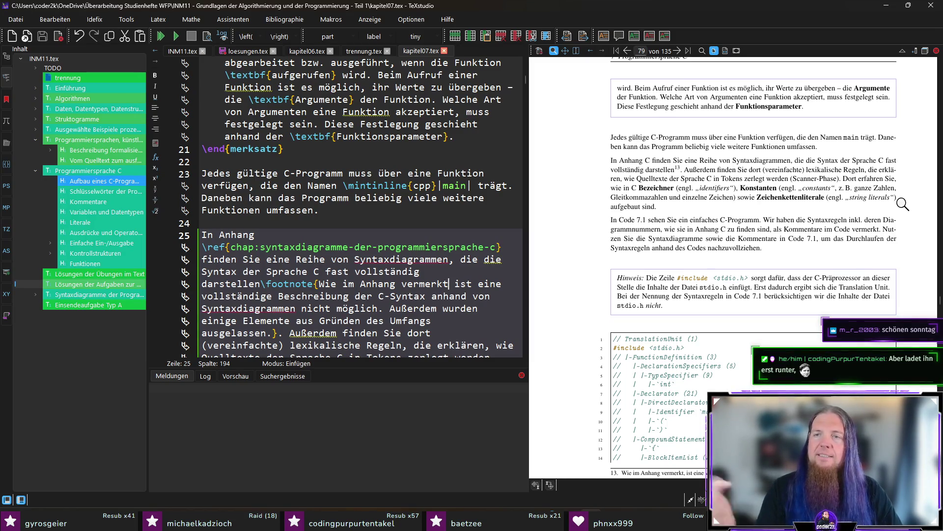
pyautogui.scroll(-2, 903, 203)
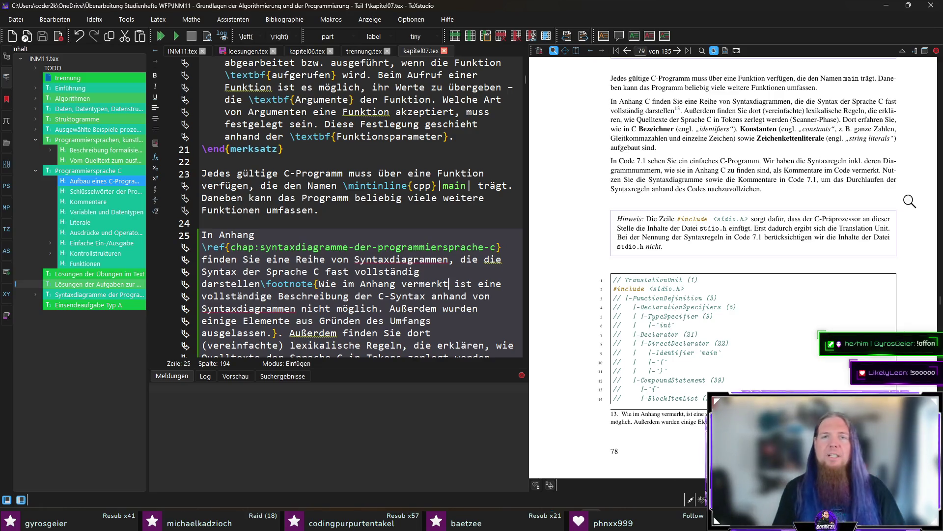
pyautogui.moveTo(632, 194)
pyautogui.mouseDown()
pyautogui.moveTo(624, 169)
pyautogui.moveTo(638, 175)
pyautogui.mouseUp()
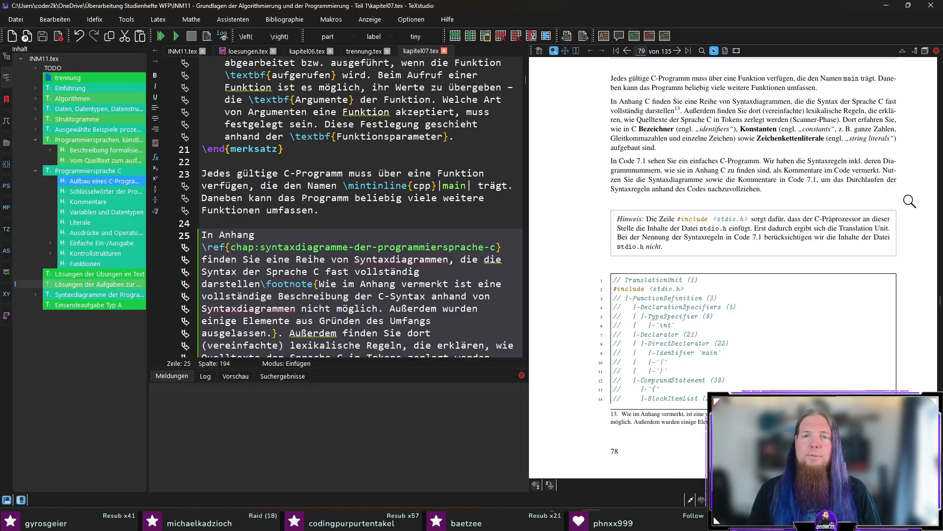
pyautogui.scroll(-2, 910, 203)
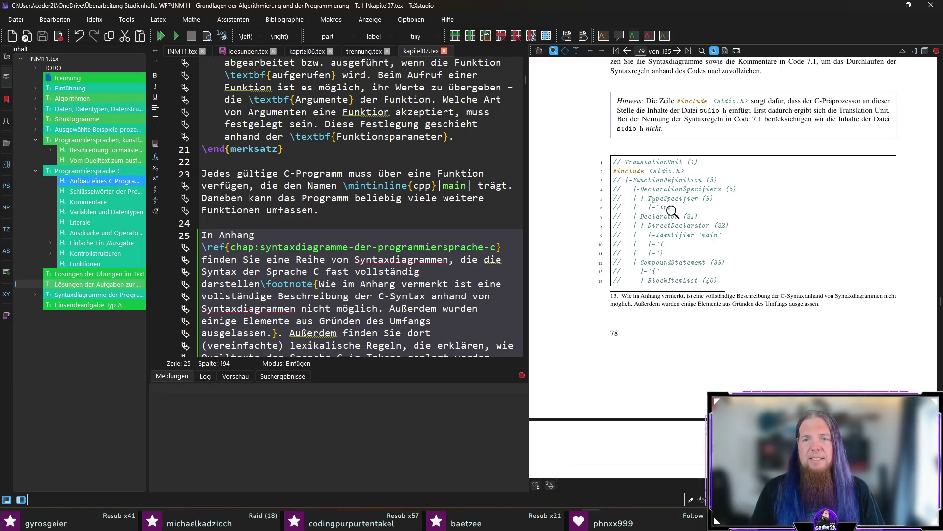
pyautogui.scroll(-5, 671, 206)
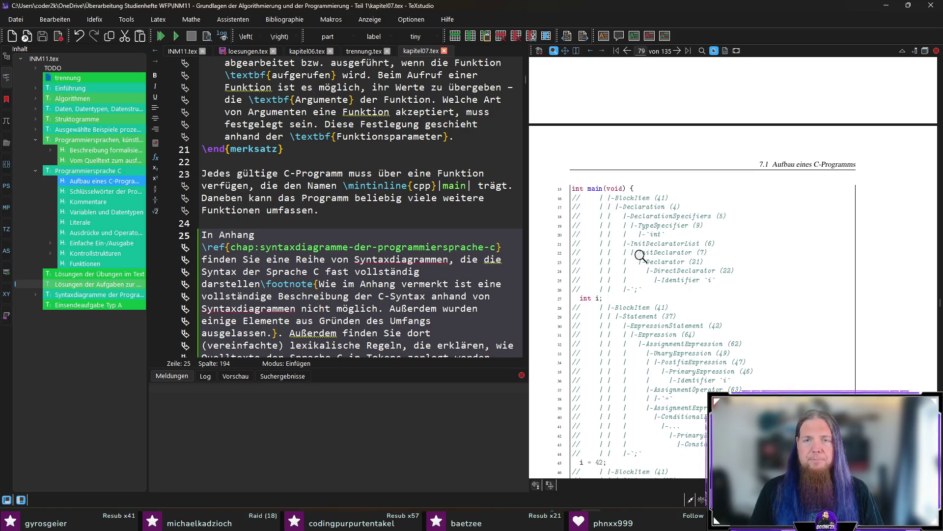
pyautogui.scroll(-5, 643, 254)
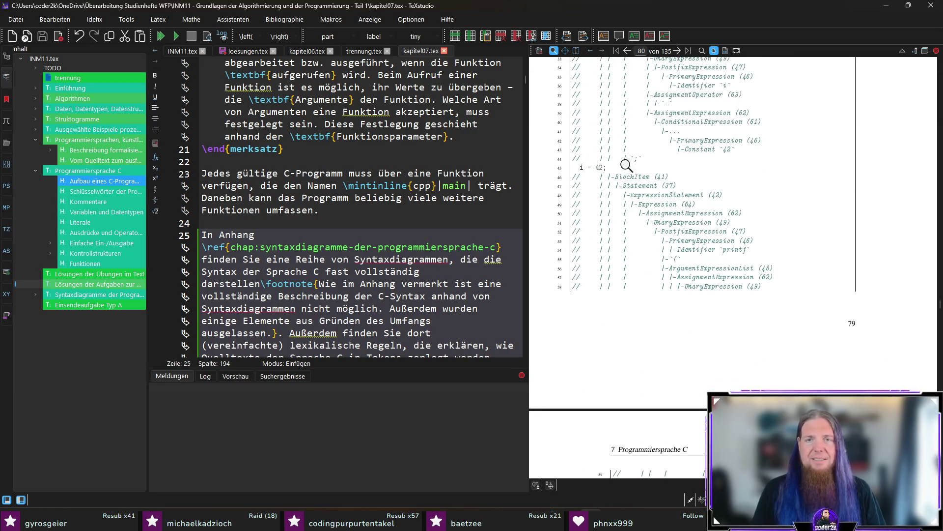
pyautogui.scroll(-6, 709, 163)
pyautogui.scroll(12, 721, 239)
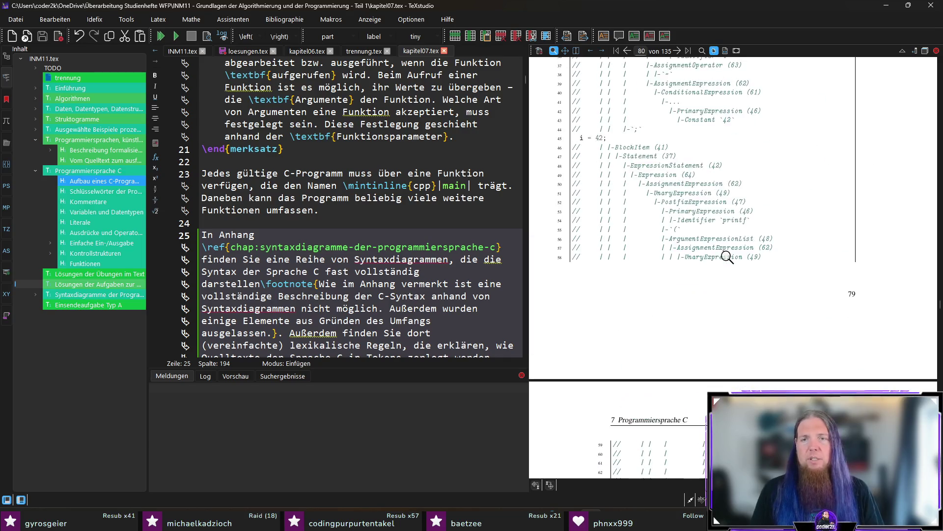
pyautogui.scroll(-1, 922, 264)
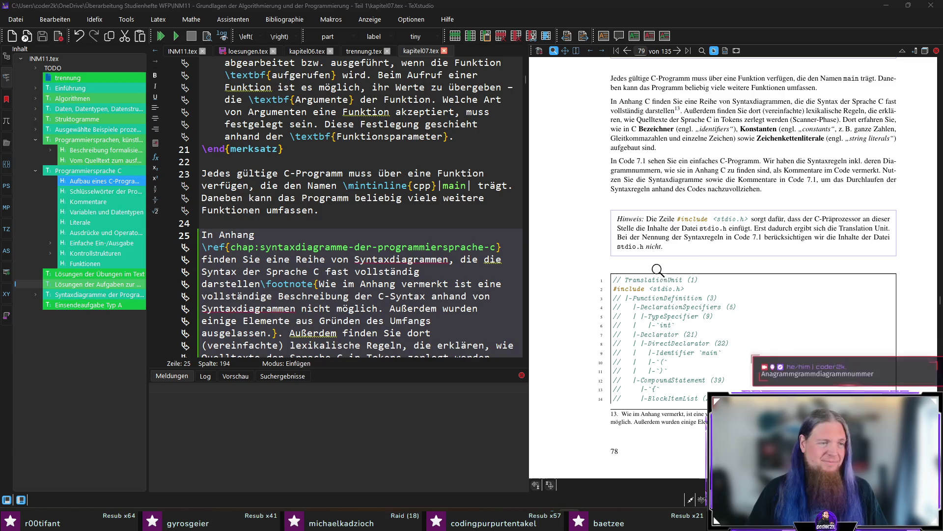
pyautogui.click(764, 20)
# - Scroll the PDF preview to page 80, showing the end of Code 7.1 and the start of section 7.2
pyautogui.scroll(-3, 882, 360)
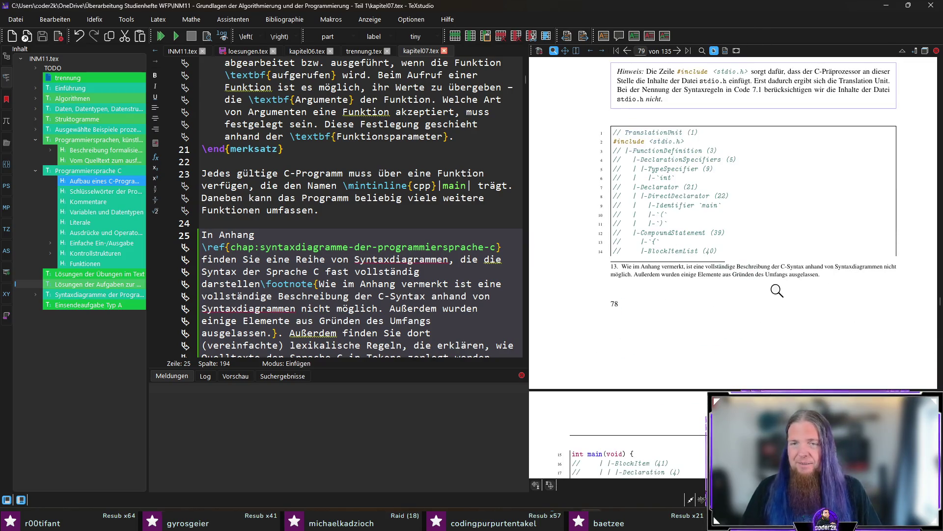
pyautogui.scroll(-4, 723, 277)
pyautogui.scroll(-12, 724, 278)
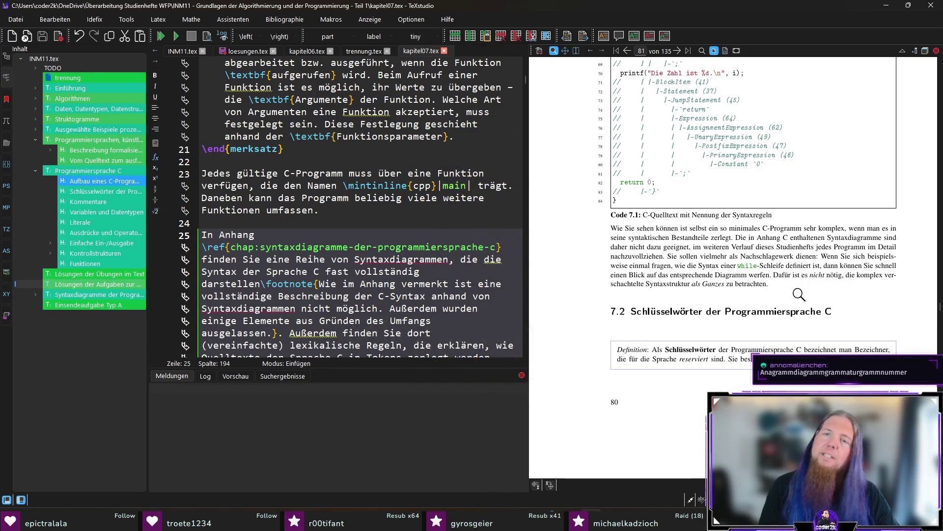
# - Scroll through the PDF keyword table and sync the editor to the 7.2 Schlüsselwörter heading
pyautogui.scroll(-2, 804, 292)
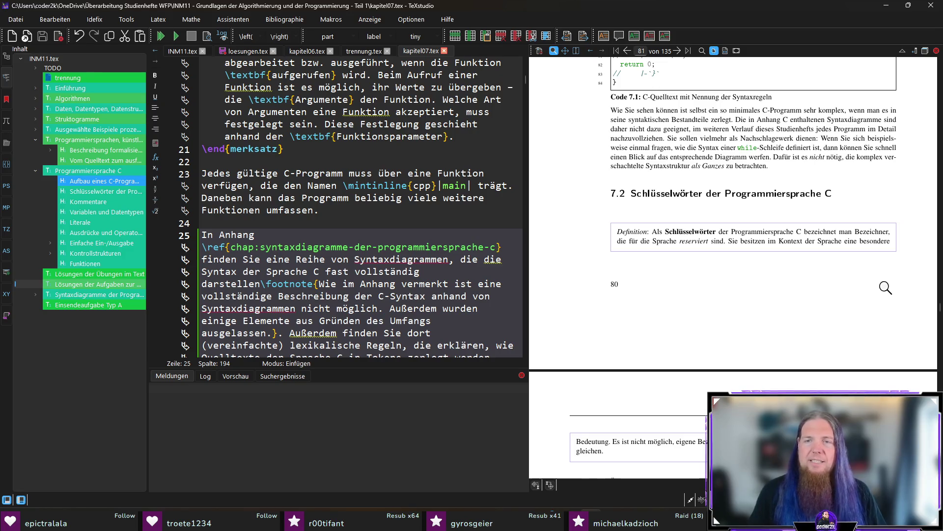
pyautogui.scroll(-2, 884, 294)
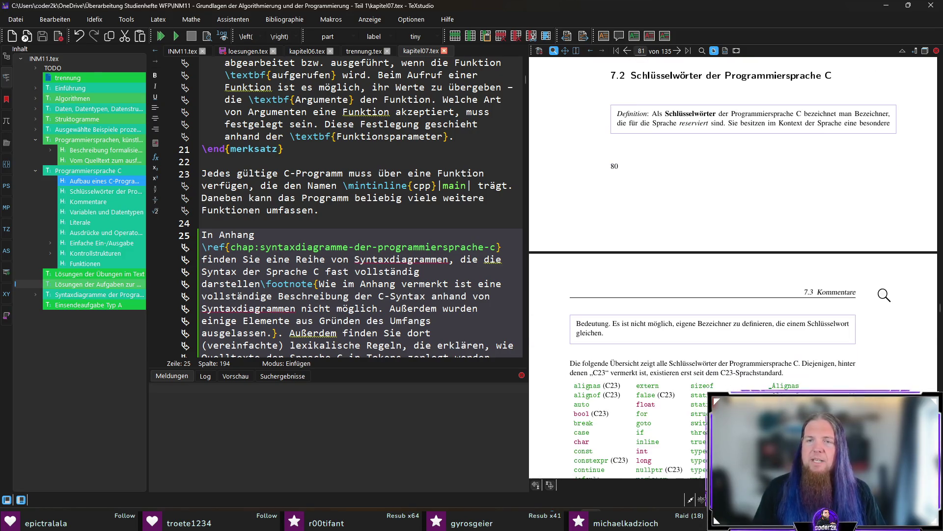
pyautogui.scroll(-2, 885, 290)
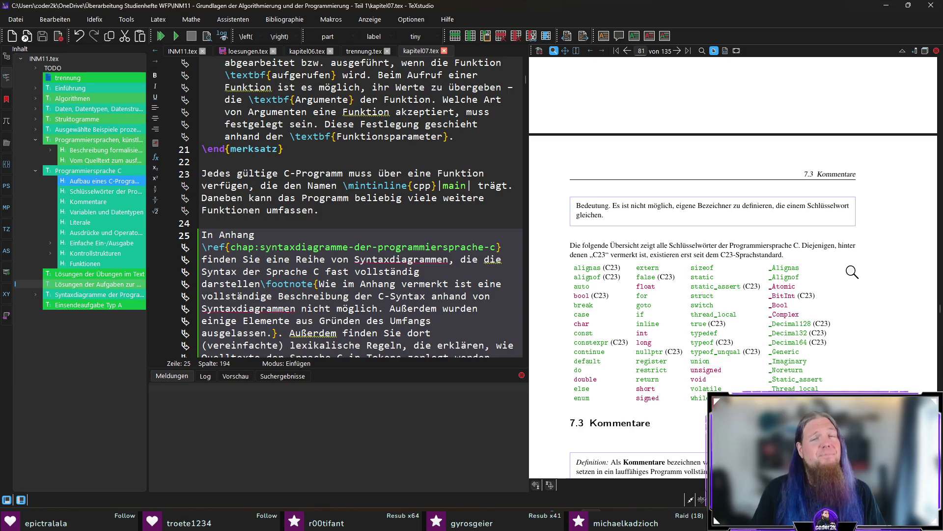
pyautogui.scroll(4, 858, 265)
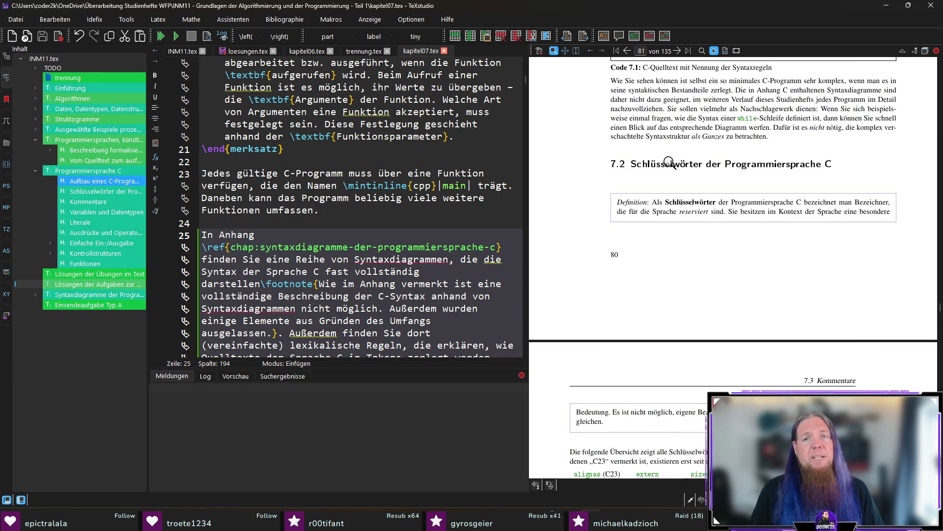
pyautogui.keyDown('ctrl'); pyautogui.click(669, 164); pyautogui.keyUp('ctrl')
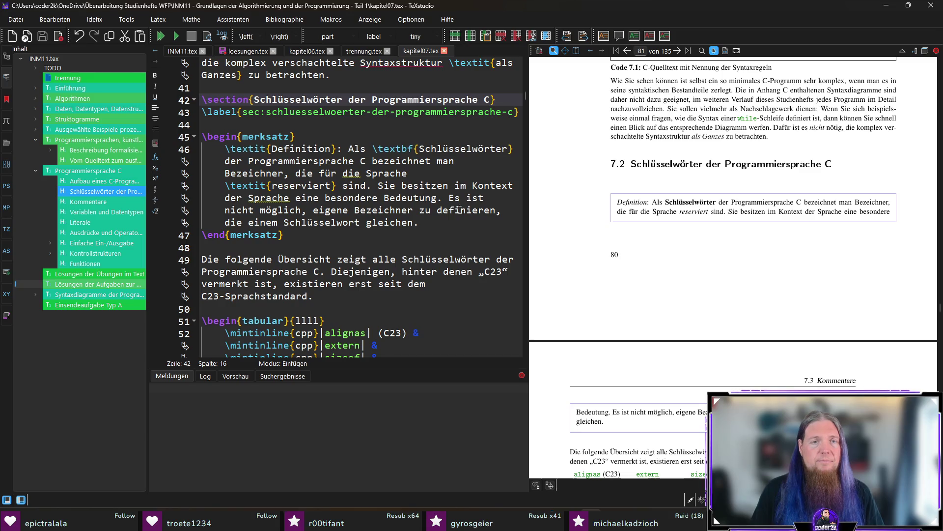
# - Replace 'definieren' with 'deklarieren' in the keyword definition, save, and select the closing word 'gleichen'
pyautogui.click(437, 210)
pyautogui.write('deklariere')
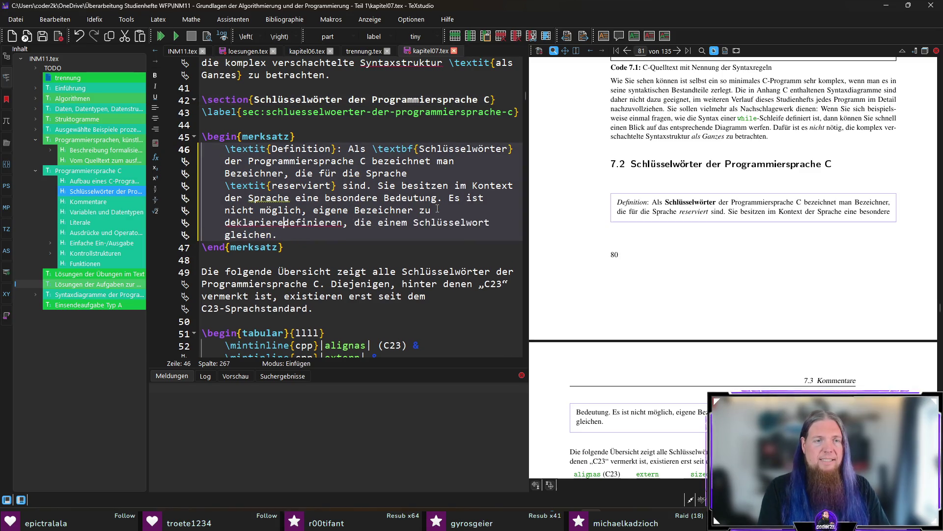
pyautogui.write('n')
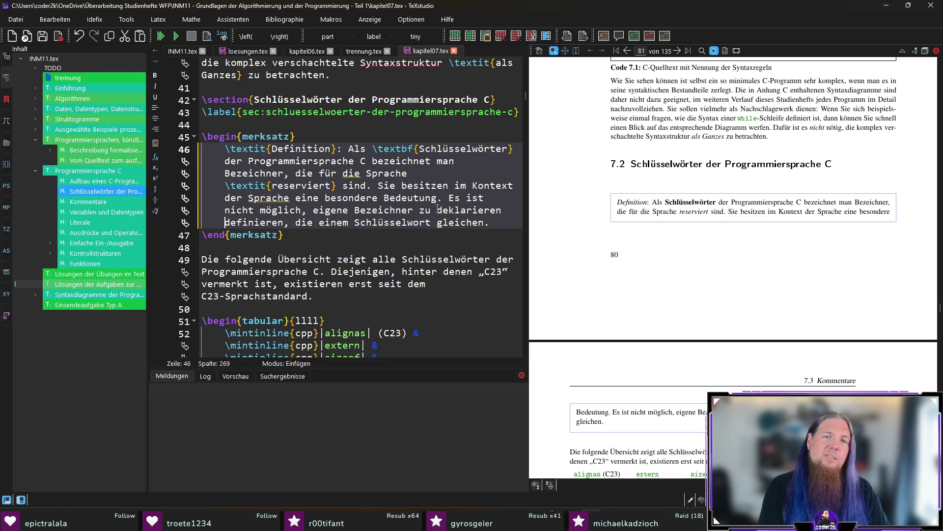
pyautogui.hotkey('ctrl', 'shift', 'Right')
pyautogui.press('BackSpace')
pyautogui.press('BackSpace')
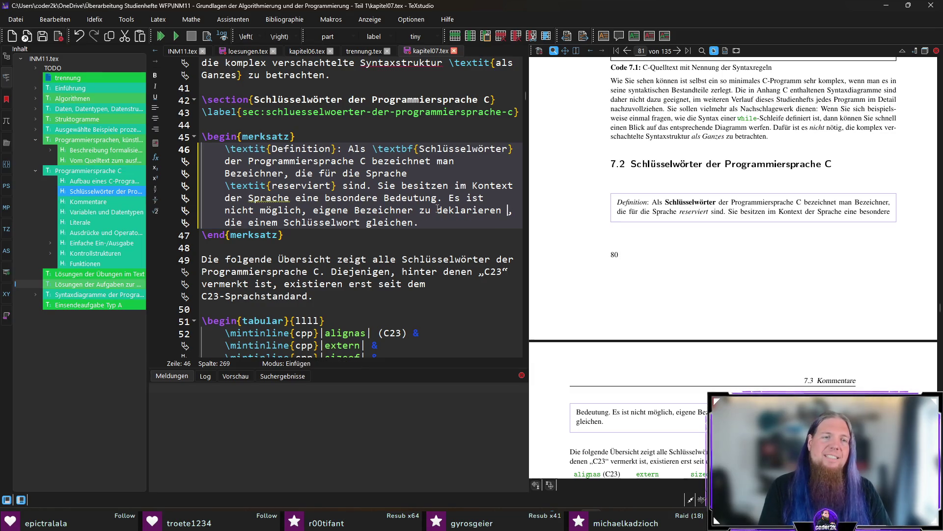
pyautogui.hotkey('ctrl', 's')
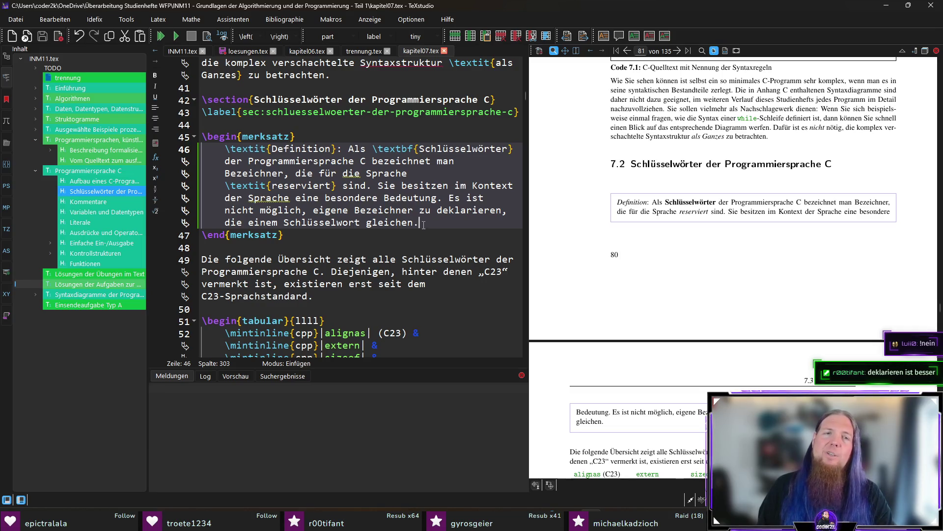
pyautogui.click(432, 221)
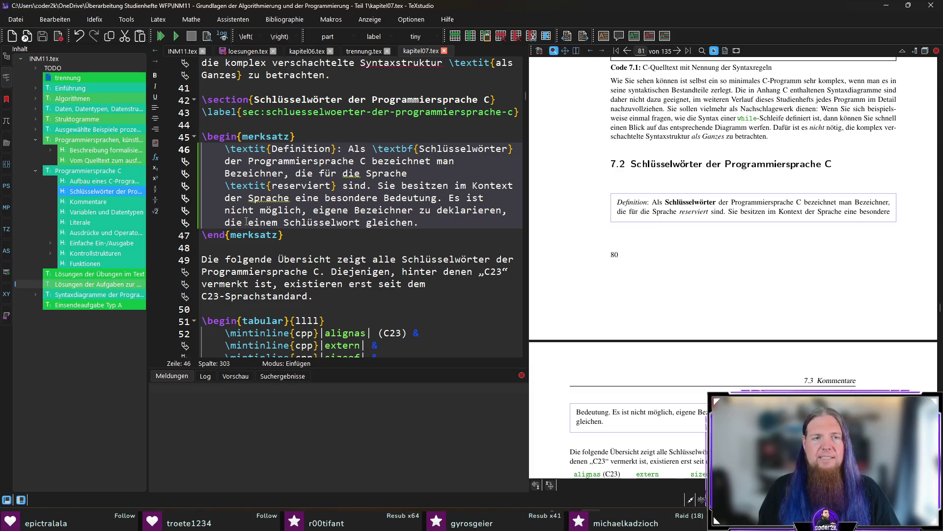
pyautogui.doubleClick(396, 222)
# - Change 'gleichen' to 'entsprechen', add ' (engl. „identifier“)' after Bezeichner, then save and recompile
pyautogui.write('entsprec')
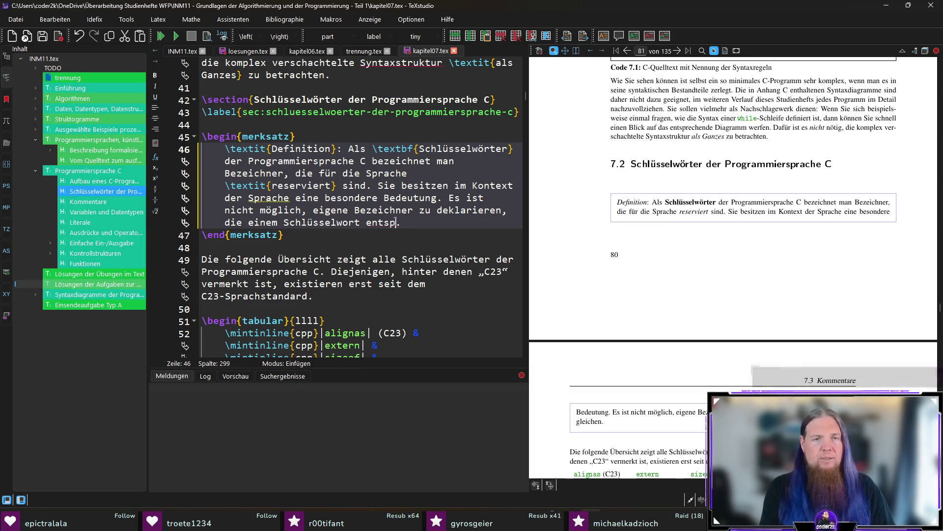
pyautogui.hotkey('ctrl', 's')
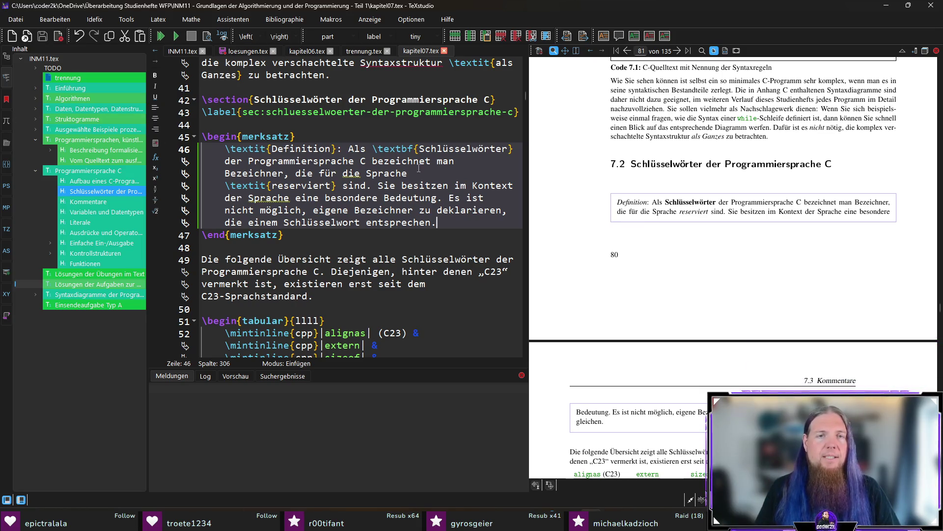
pyautogui.write('(engl. ')
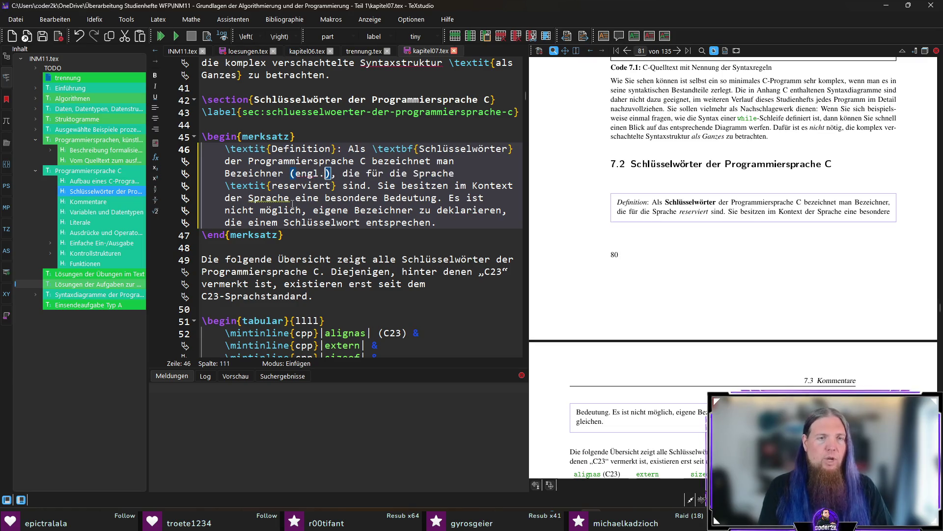
pyautogui.write('„Identifier“')
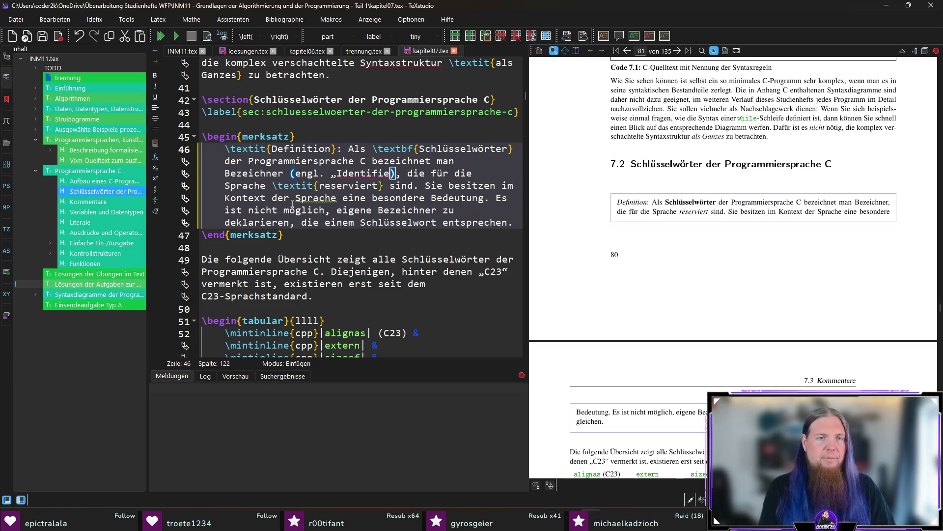
pyautogui.press('Left')
pyautogui.press('Left')
pyautogui.press('Left')
pyautogui.press('BackSpace')
pyautogui.write('i')
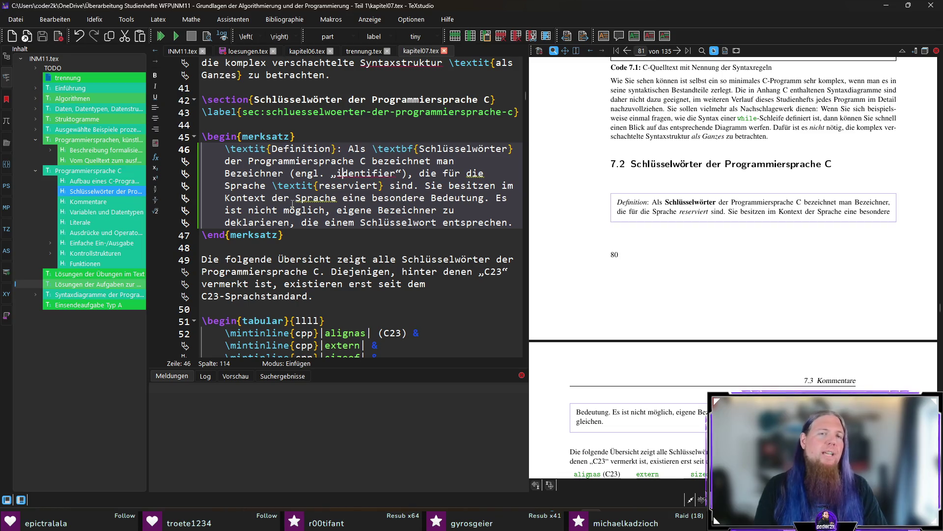
pyautogui.press('F5')
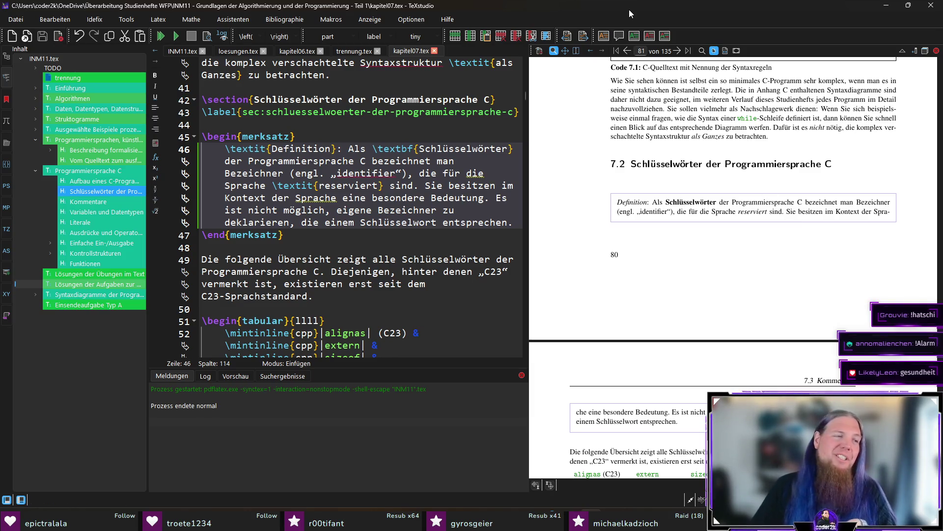
pyautogui.scroll(-2, 756, 263)
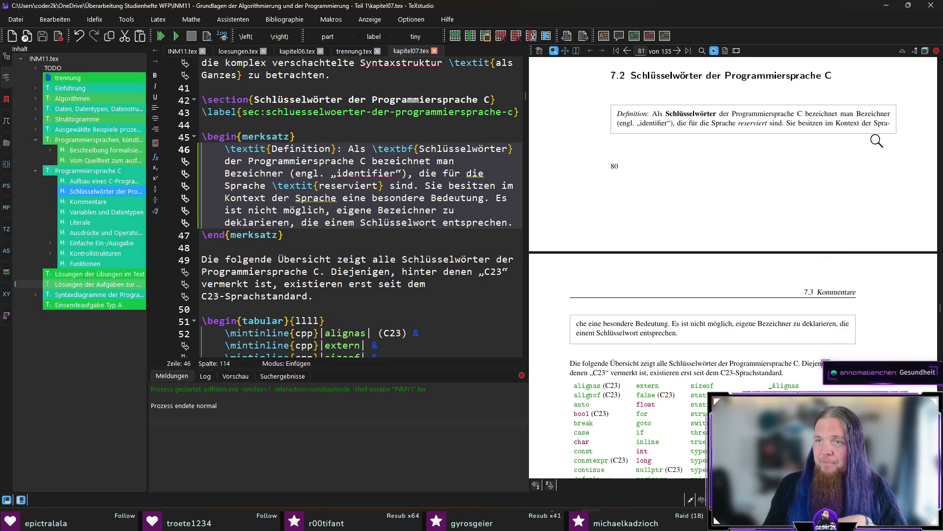
pyautogui.scroll(-3, 705, 256)
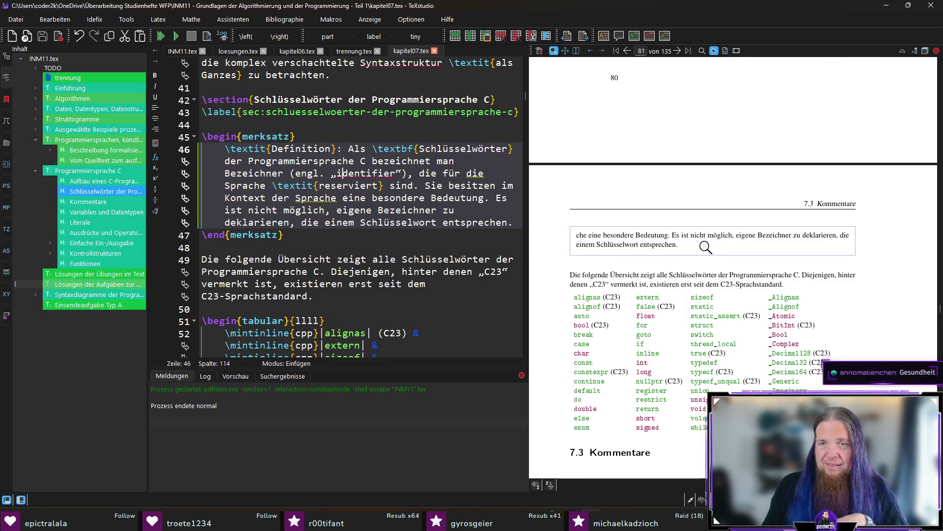
pyautogui.scroll(-2, 705, 255)
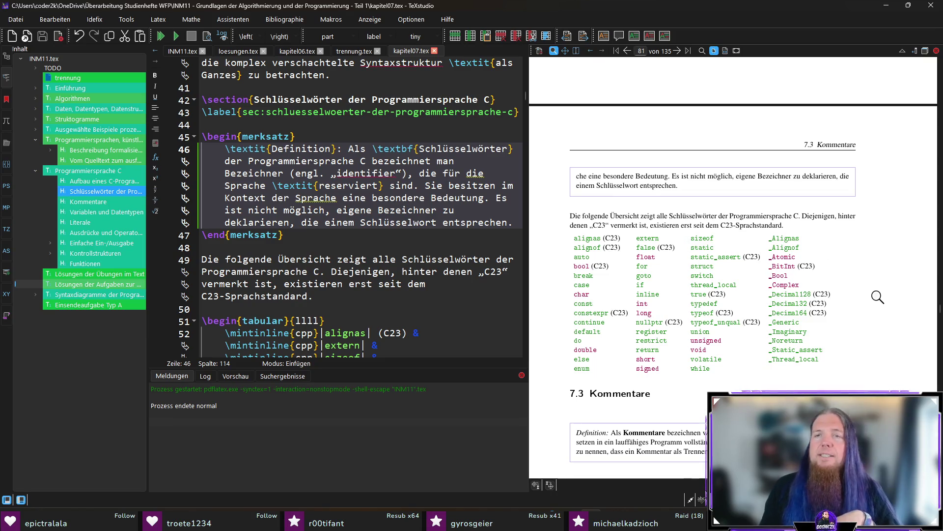
pyautogui.scroll(-3, 877, 297)
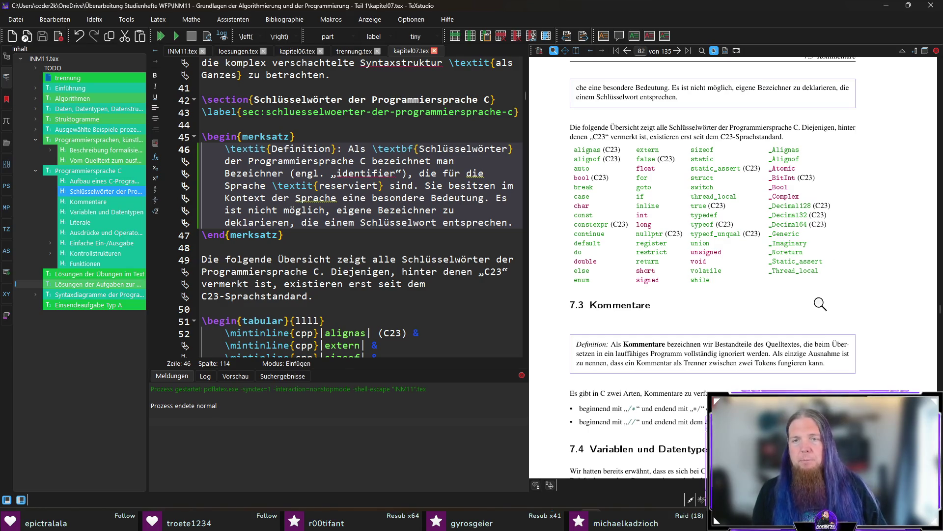
pyautogui.scroll(-4, 831, 317)
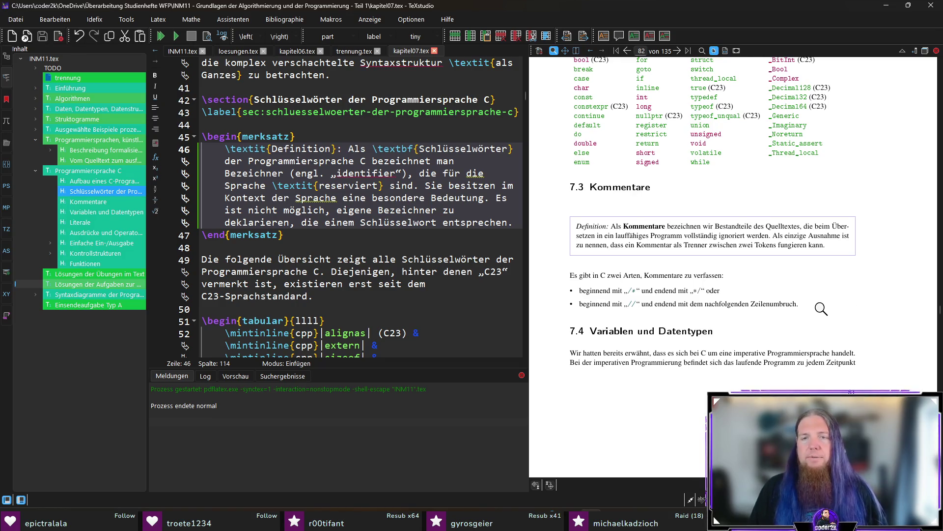
pyautogui.scroll(-3, 820, 307)
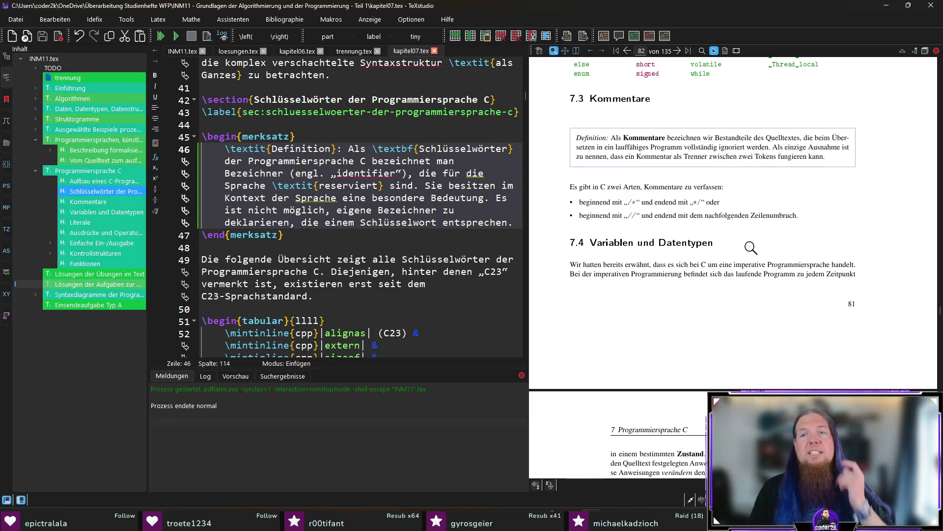
# - Sync from the PDF to line 87 and change 'hatten' to 'haben' in 'Wir hatten bereits erwähnt'
pyautogui.scroll(-1, 776, 290)
pyautogui.scroll(2, 777, 289)
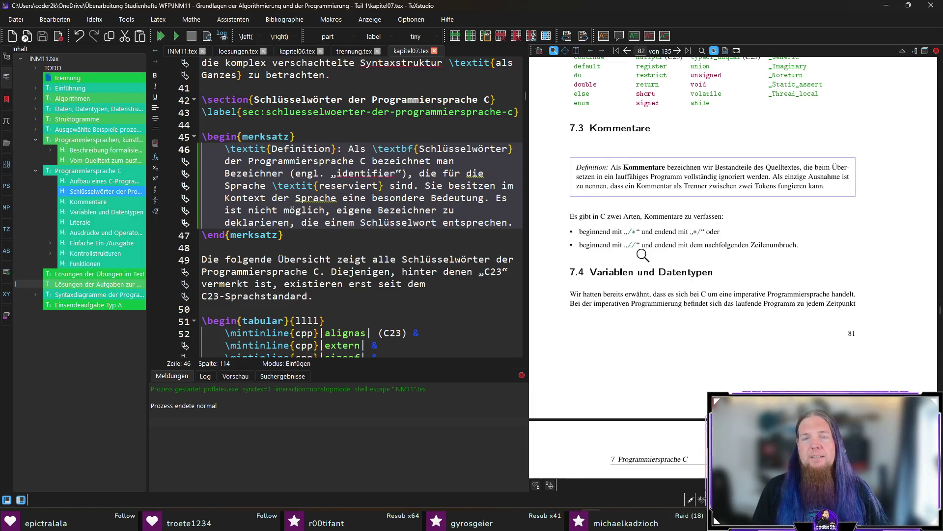
pyautogui.scroll(-2, 776, 317)
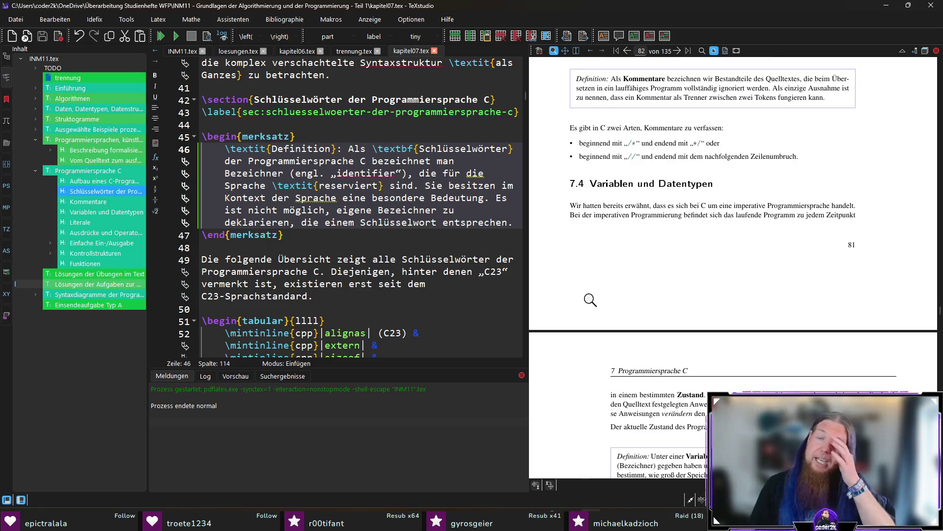
pyautogui.keyDown('ctrl'); pyautogui.click(577, 206); pyautogui.keyUp('ctrl')
pyautogui.doubleClick(246, 280)
pyautogui.write('haben')
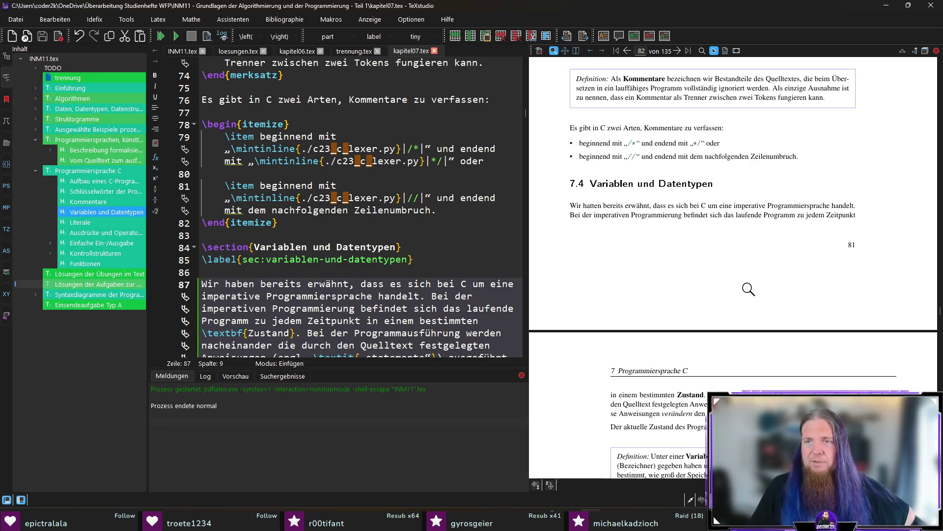
pyautogui.scroll(-3, 596, 315)
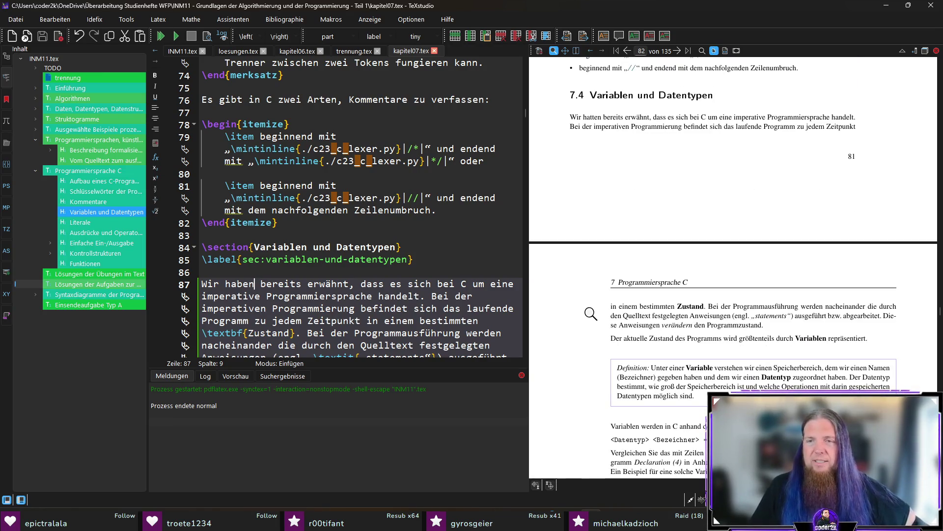
pyautogui.scroll(-3, 590, 314)
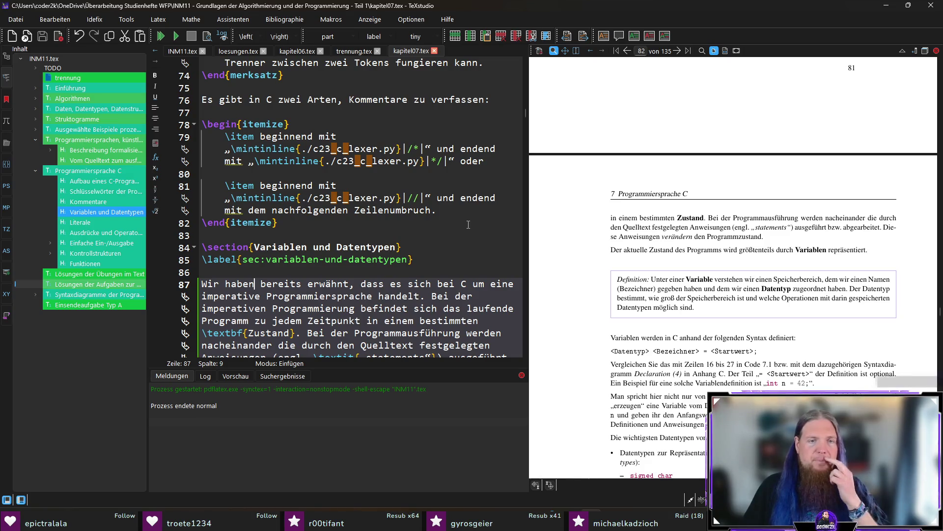
pyautogui.scroll(18, 445, 255)
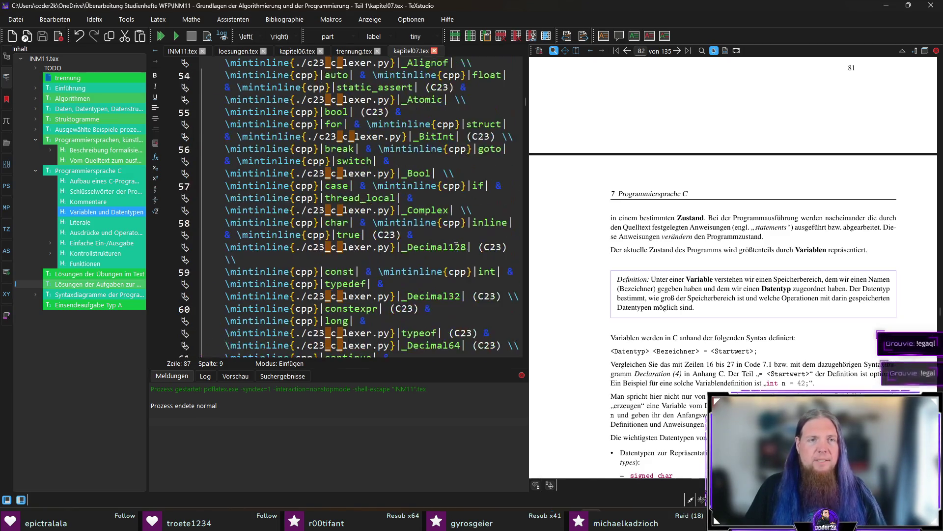
# - Wrap „identifier“ on line 46 in \textit with Ctrl+I and save kapitel07.tex
pyautogui.scroll(4, 456, 247)
pyautogui.moveTo(403, 223)
pyautogui.mouseDown()
pyautogui.moveTo(308, 222)
pyautogui.moveTo(332, 222)
pyautogui.mouseUp()
pyautogui.hotkey('ctrl', 'i')
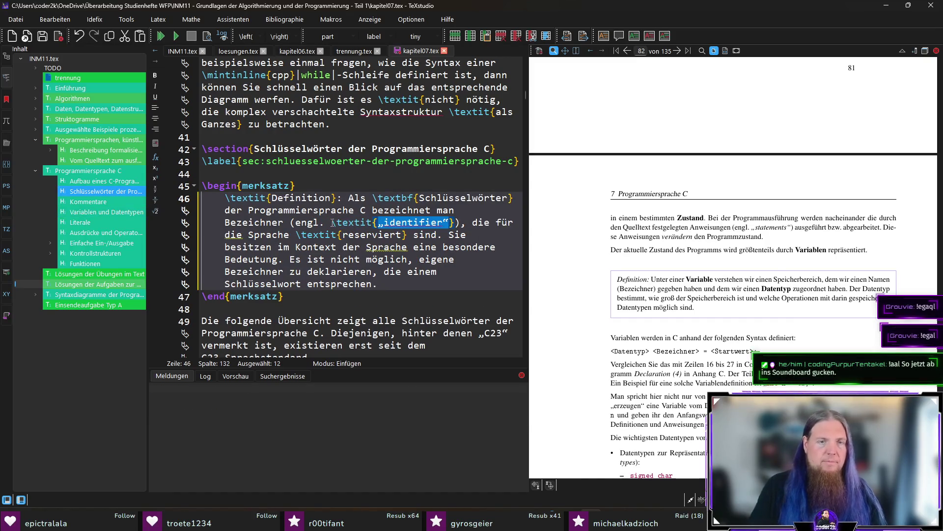
pyautogui.click(479, 224)
pyautogui.hotkey('ctrl', 's')
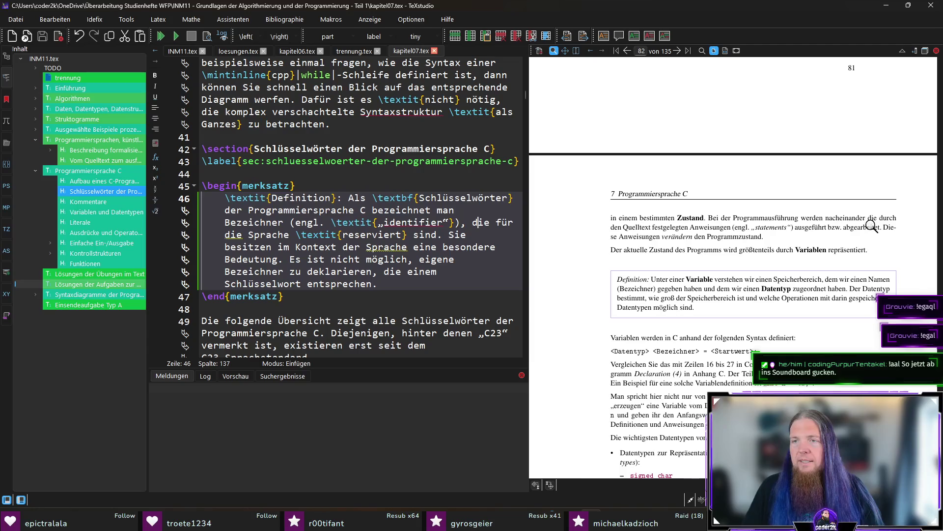
pyautogui.keyDown('ctrl'); pyautogui.click(636, 240); pyautogui.keyUp('ctrl')
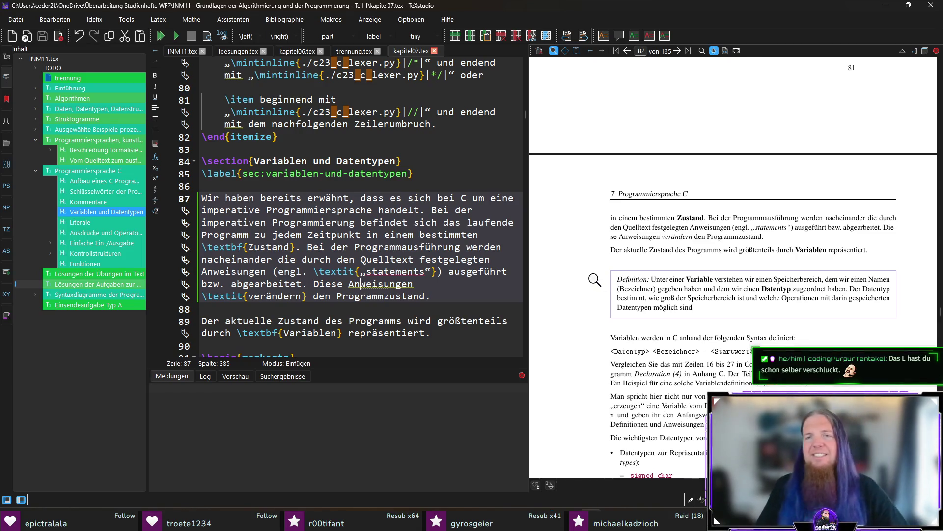
pyautogui.scroll(-3, 595, 277)
pyautogui.scroll(1, 594, 247)
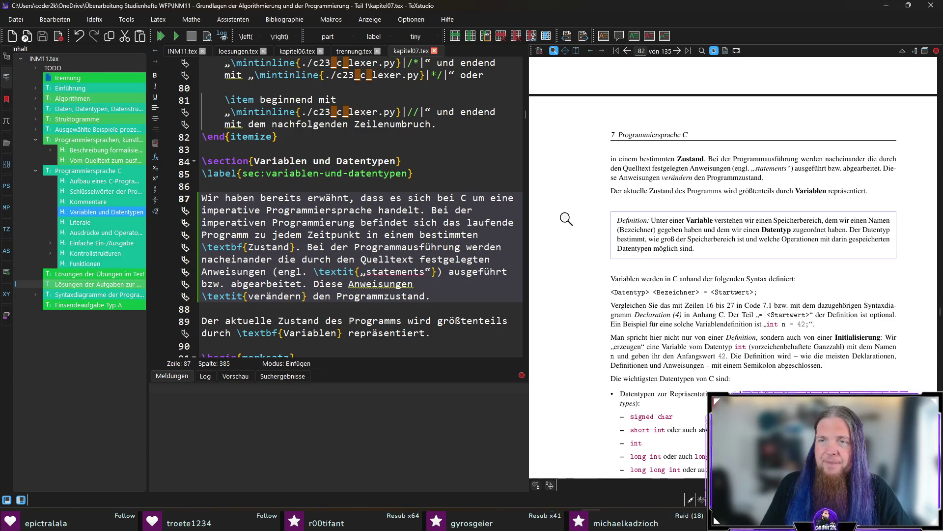
pyautogui.scroll(-1, 565, 217)
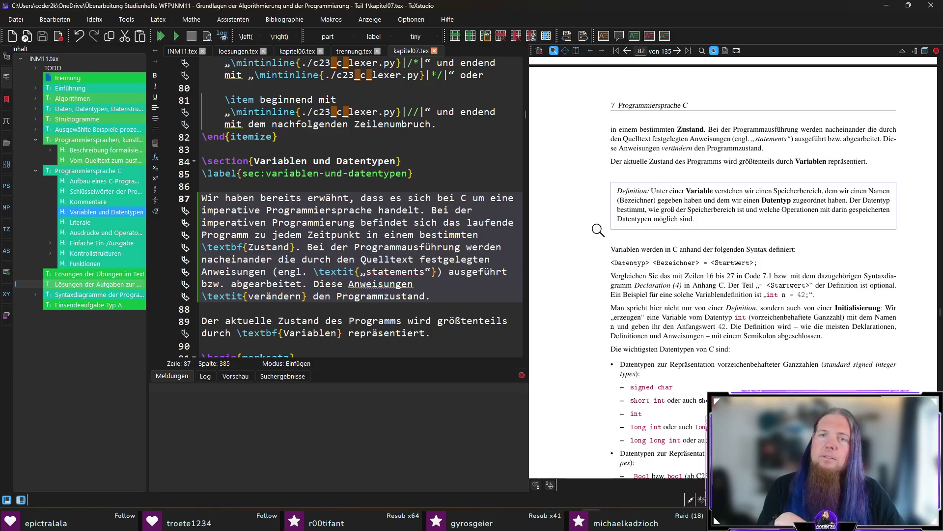
# - Change 'Daten' to 'Werten' in the variable definition box and save
pyautogui.keyDown('ctrl'); pyautogui.click(641, 218); pyautogui.keyUp('ctrl')
pyautogui.doubleClick(396, 271)
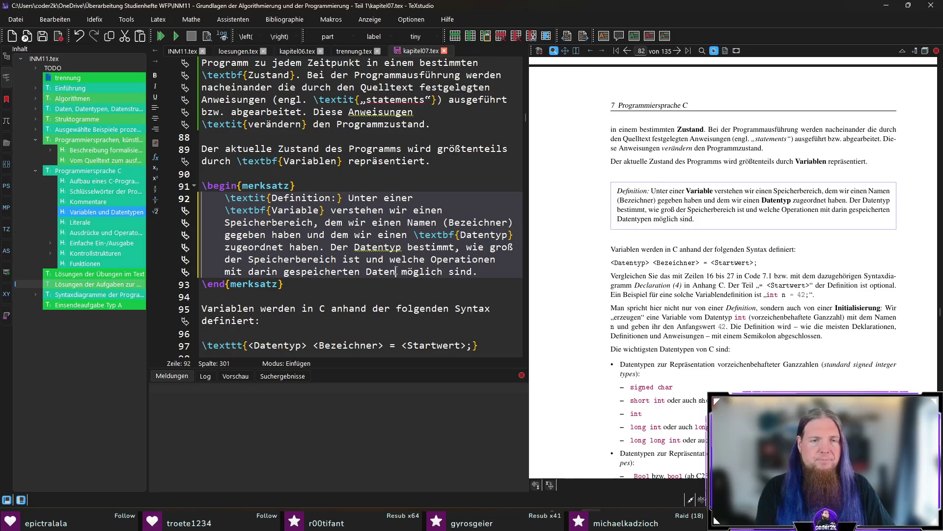
pyautogui.write('Werten')
pyautogui.hotkey('ctrl', 's')
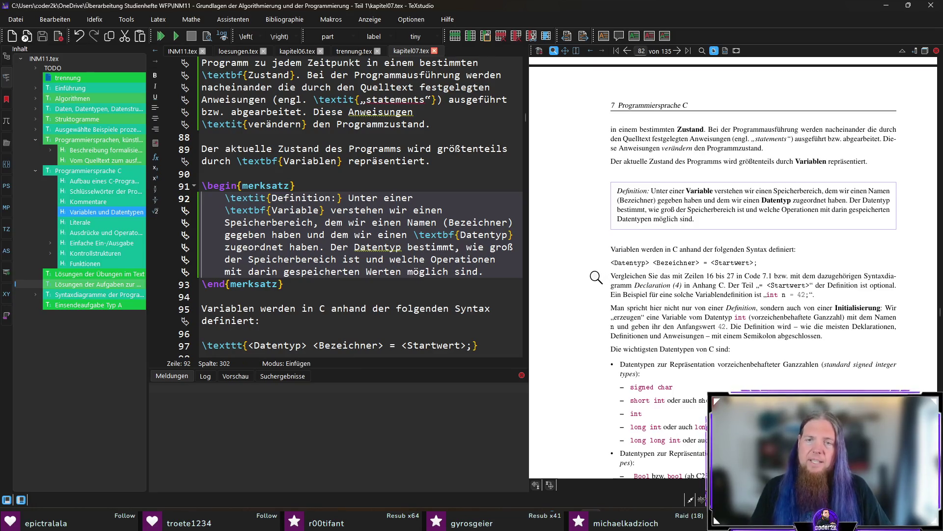
# - Insert 'den' before 'Zeilen 16 bis 27' and save kapitel07.tex
pyautogui.scroll(-1, 596, 277)
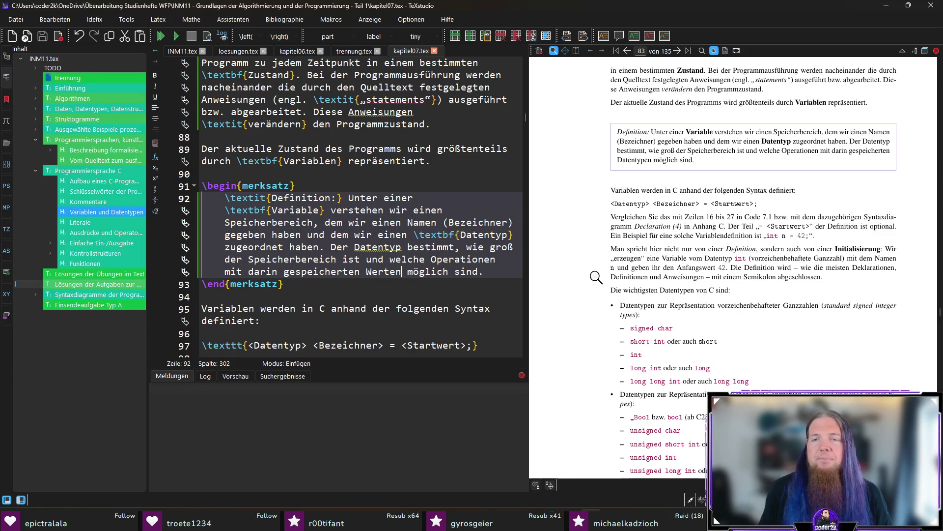
pyautogui.keyDown('ctrl'); pyautogui.click(696, 215); pyautogui.keyUp('ctrl')
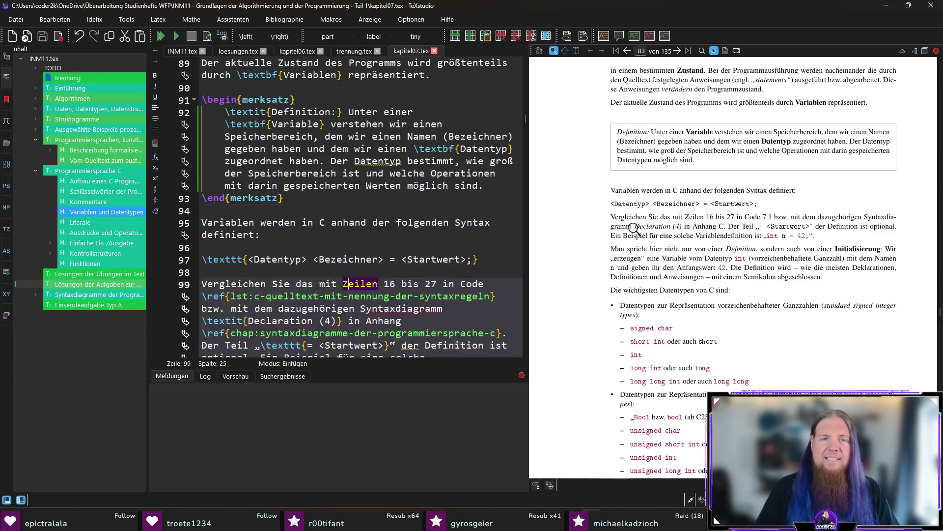
pyautogui.write('den')
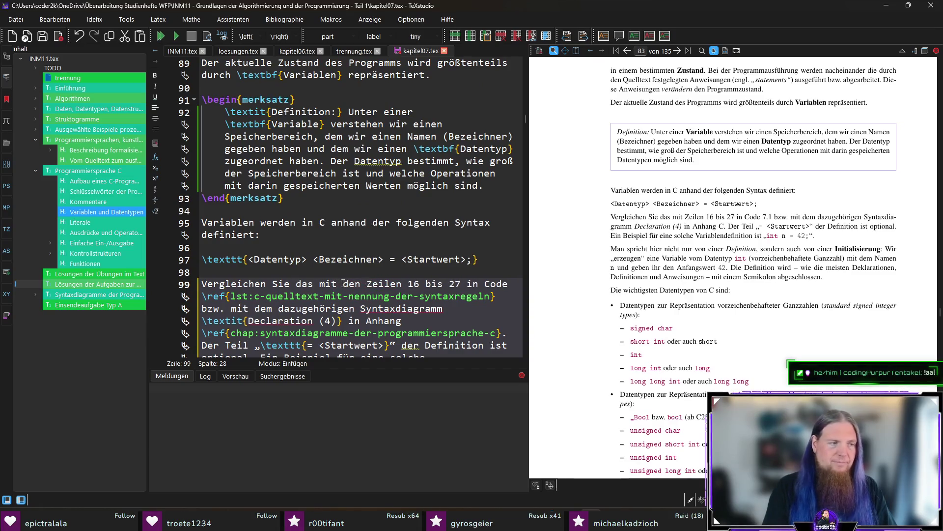
pyautogui.hotkey('ctrl', 's')
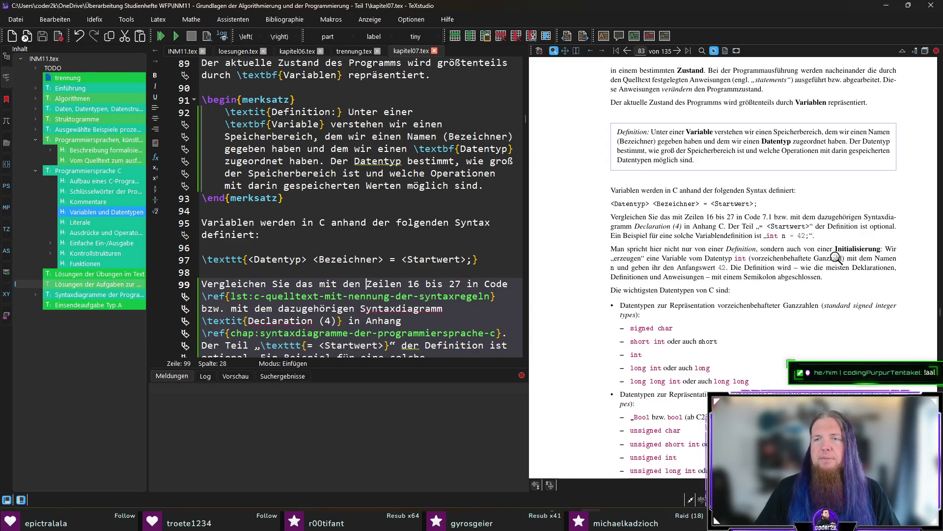
# - Follow the Code 7.1 reference and review lines 16 to 27 of the listing
pyautogui.click(770, 219)
pyautogui.scroll(-5, 698, 224)
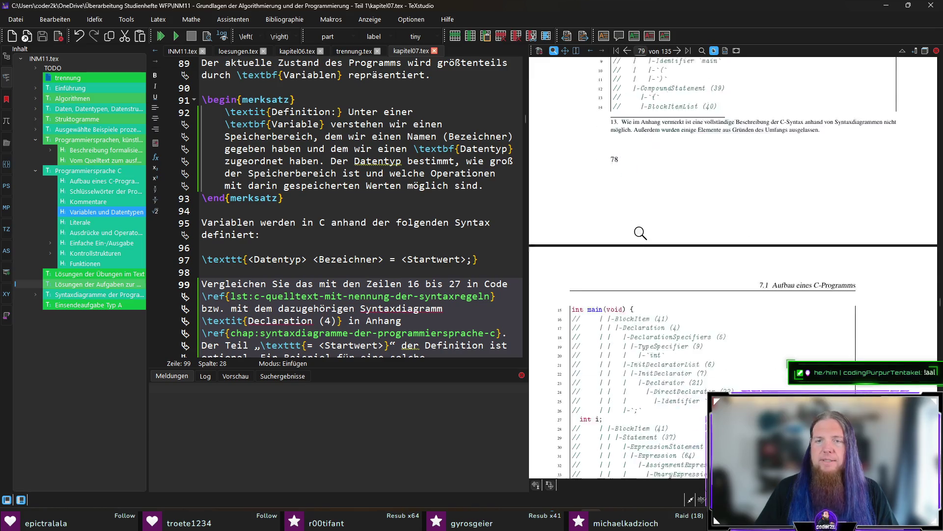
pyautogui.scroll(1, 625, 246)
pyautogui.scroll(-3, 606, 165)
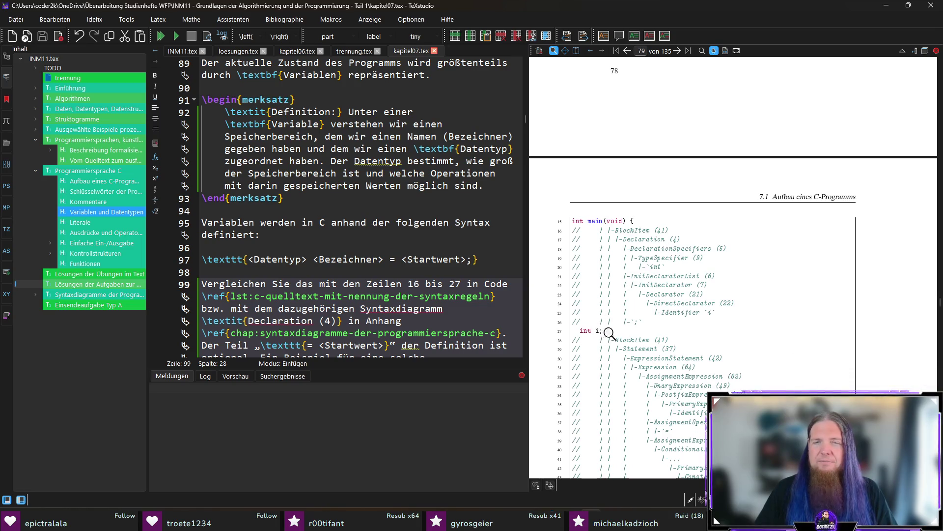
pyautogui.scroll(-13, 646, 314)
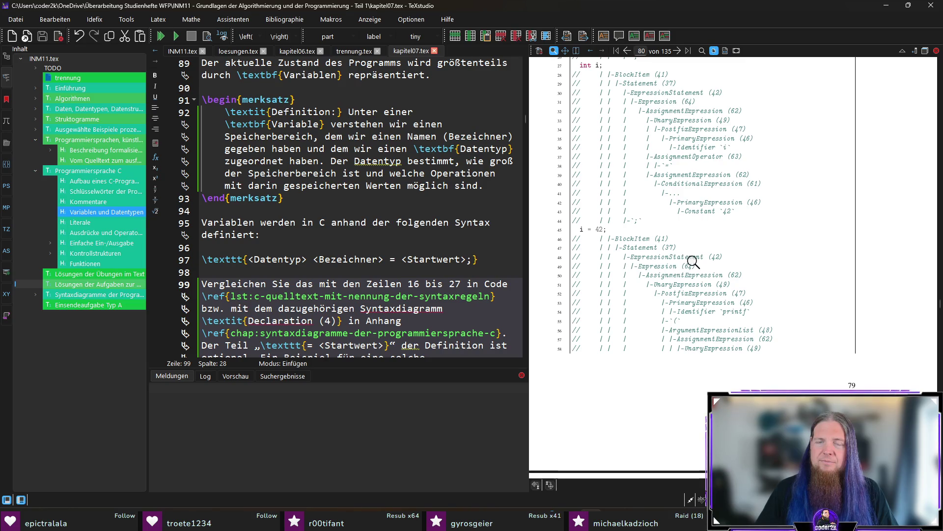
pyautogui.scroll(20, 684, 265)
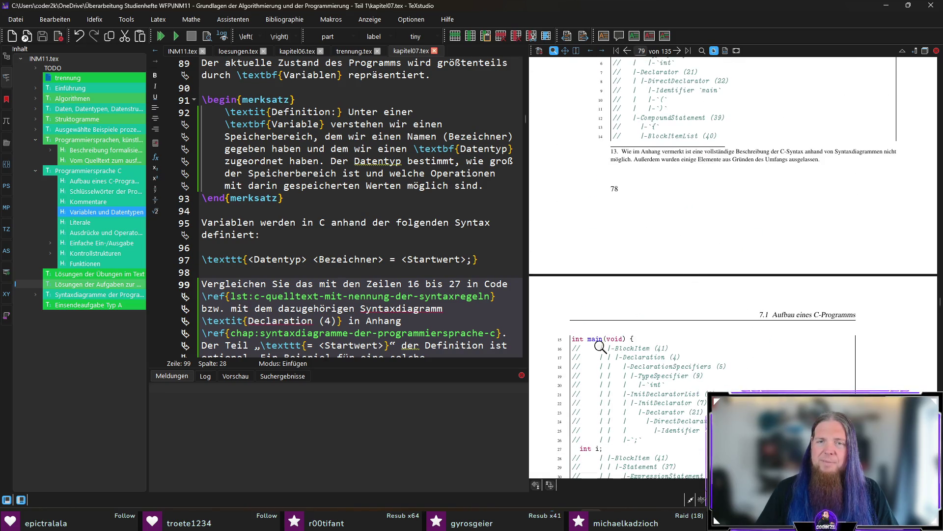
pyautogui.scroll(-3, 626, 351)
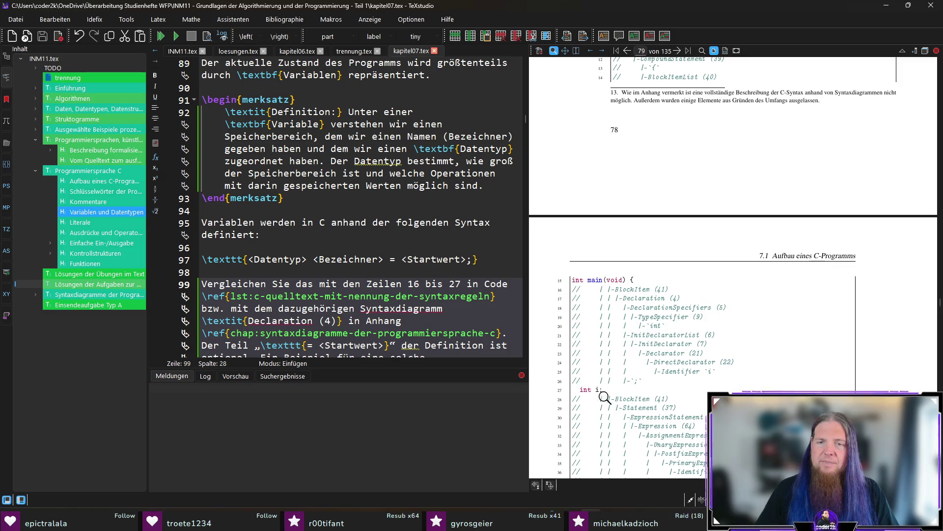
pyautogui.scroll(-20, 701, 299)
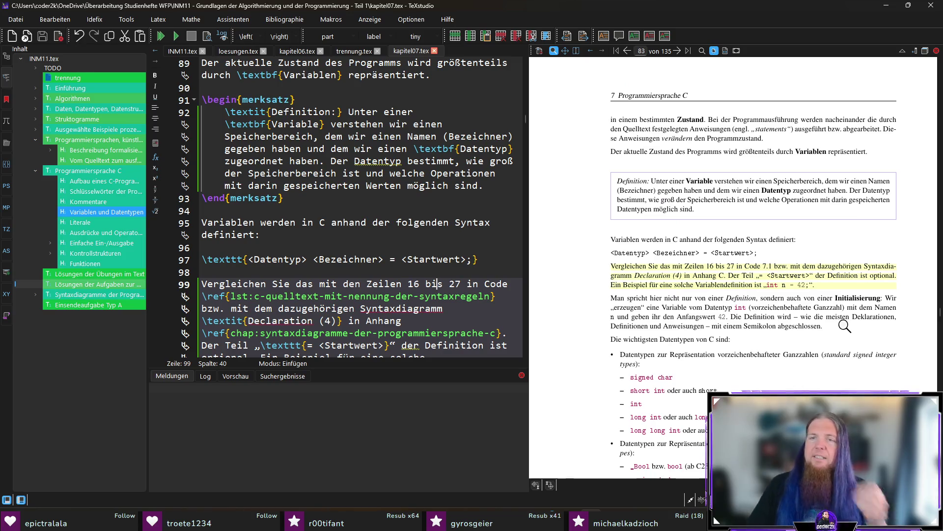
pyautogui.scroll(-3, 840, 331)
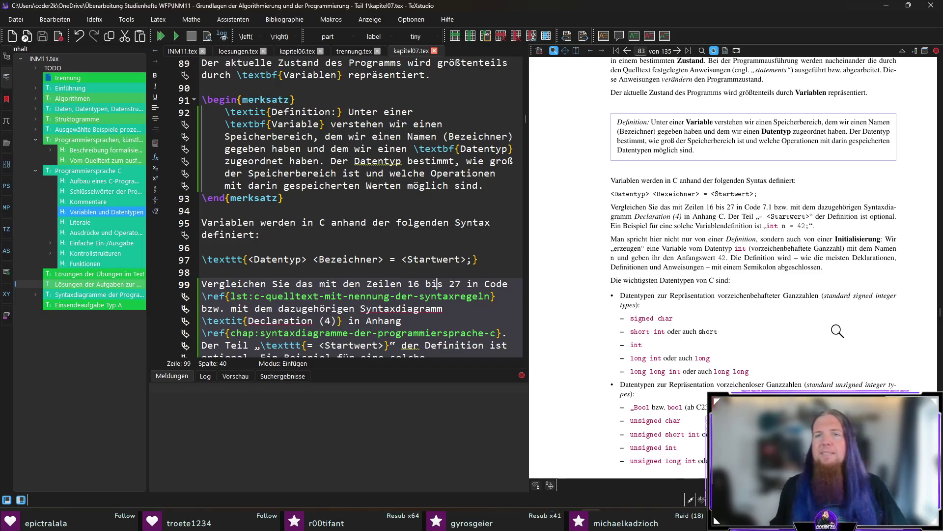
# - Magnify the preview around the declaration text and sync the editor to the data-types sentence
pyautogui.click(649, 215)
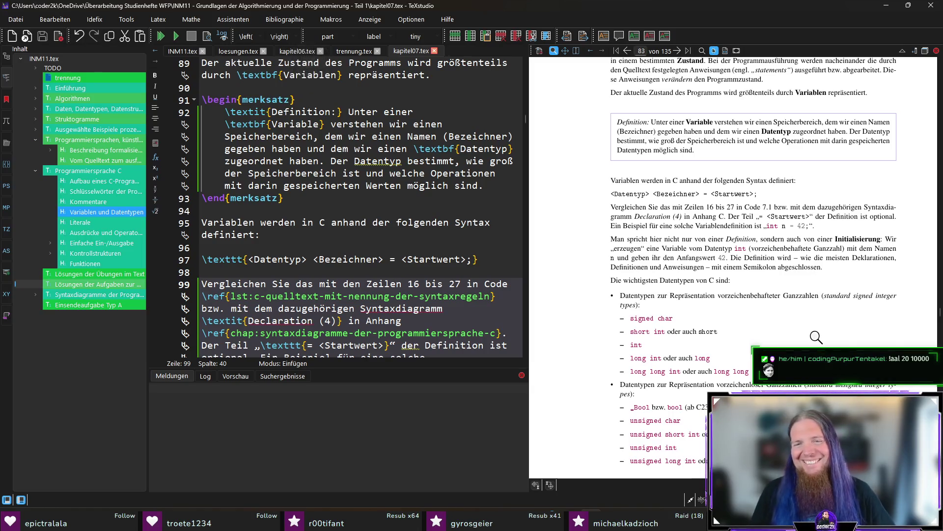
pyautogui.scroll(-1, 827, 329)
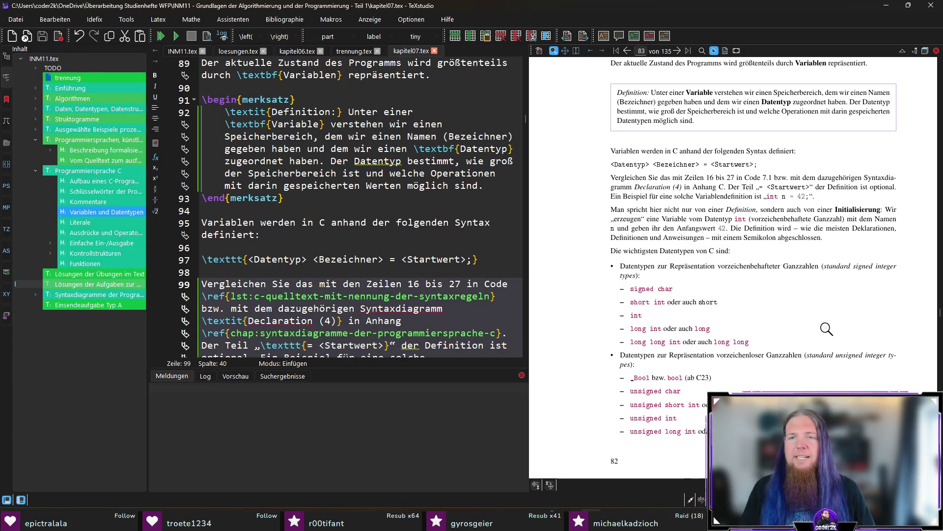
pyautogui.keyDown('ctrl'); pyautogui.click(703, 254); pyautogui.keyUp('ctrl')
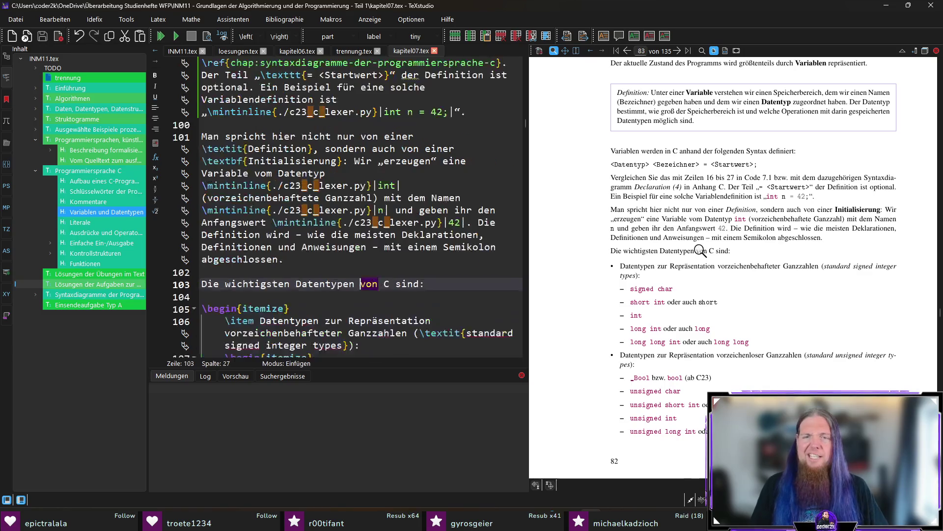
# - Change 'von' to 'in' in the sentence introducing the most important C data types
pyautogui.doubleClick(368, 285)
pyautogui.write('in')
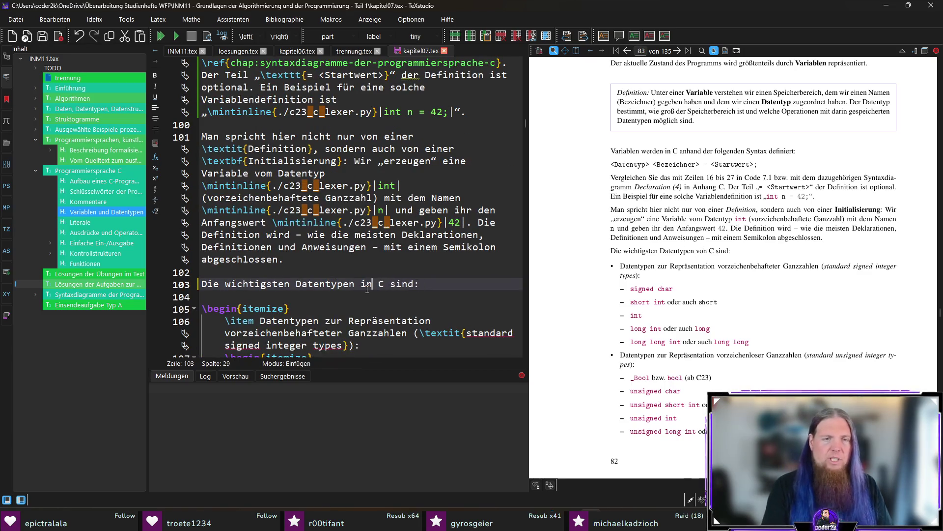
pyautogui.scroll(-3, 817, 298)
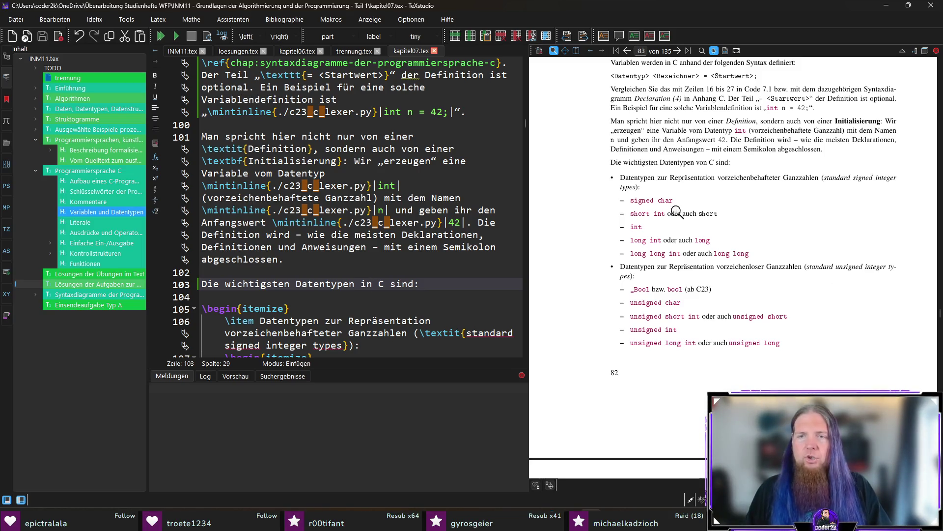
pyautogui.scroll(-3, 358, 261)
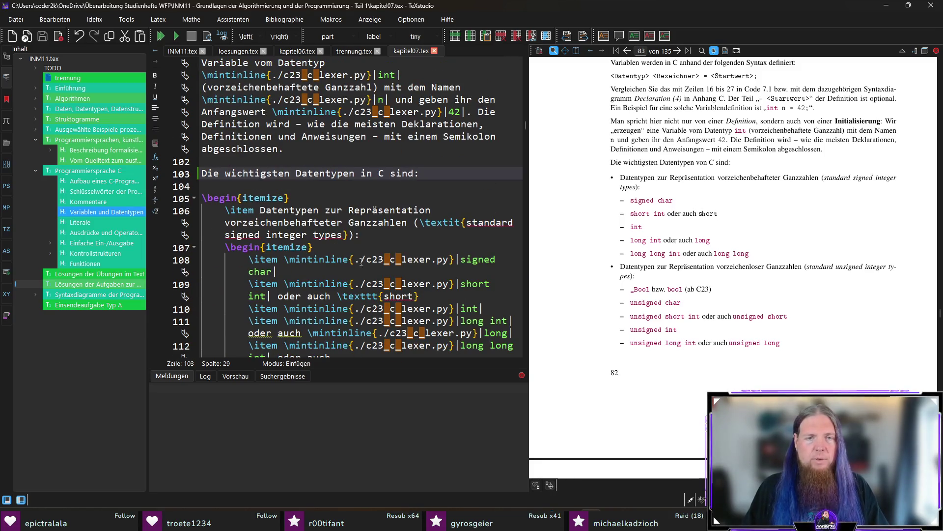
pyautogui.scroll(-1, 468, 228)
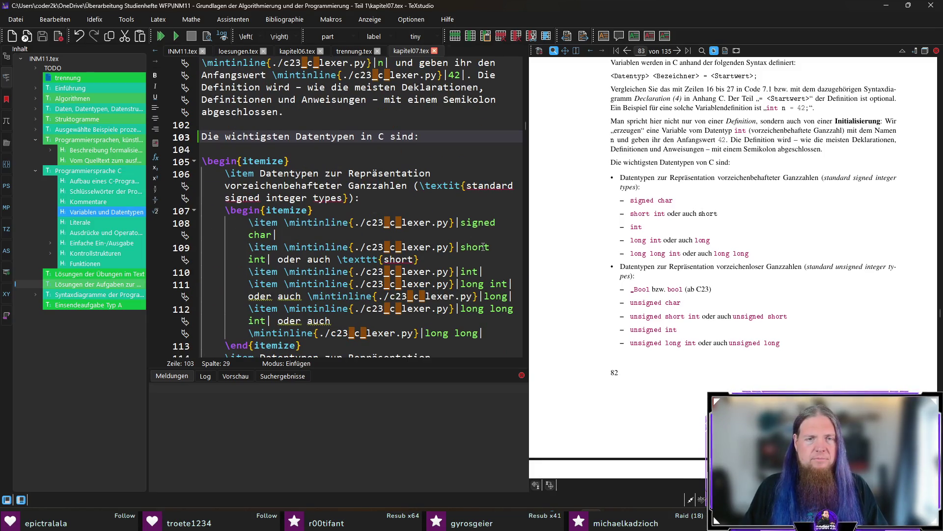
# - Replace the \texttt{short} markup on line 109 with \mintinline markup and recompile
pyautogui.click(483, 246)
pyautogui.moveTo(419, 259); pyautogui.dragTo(337, 259)
pyautogui.press('BackSpace')
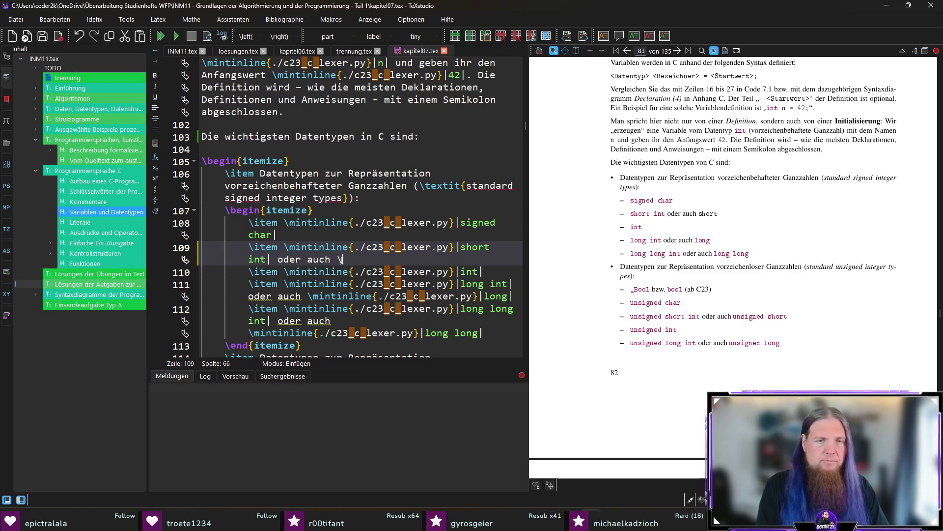
pyautogui.write('mintinline{./c23_c_lexer.py}||')
pyautogui.hotkey('ctrl', 'v')
pyautogui.write('short|')
pyautogui.press('F5')
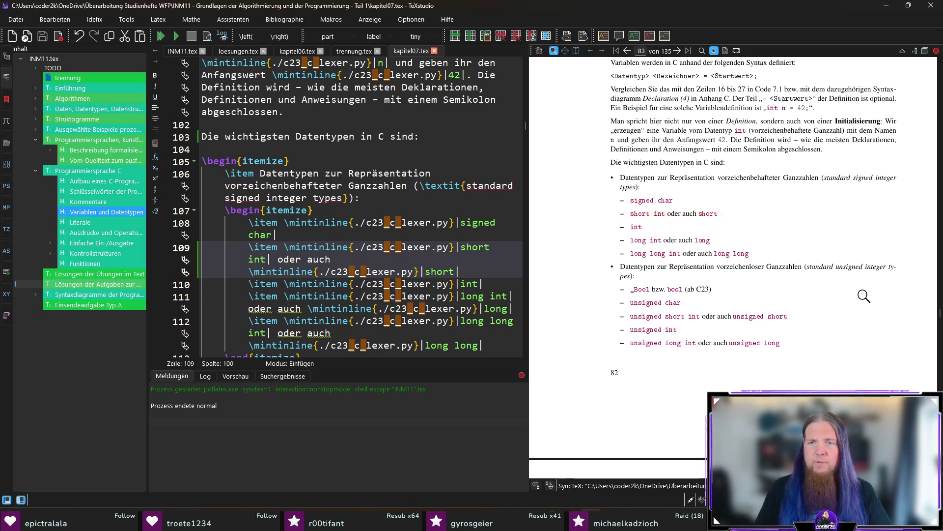
# - Scroll the preview to page 84 and magnify the floating-point and char-type text
pyautogui.scroll(-2, 863, 298)
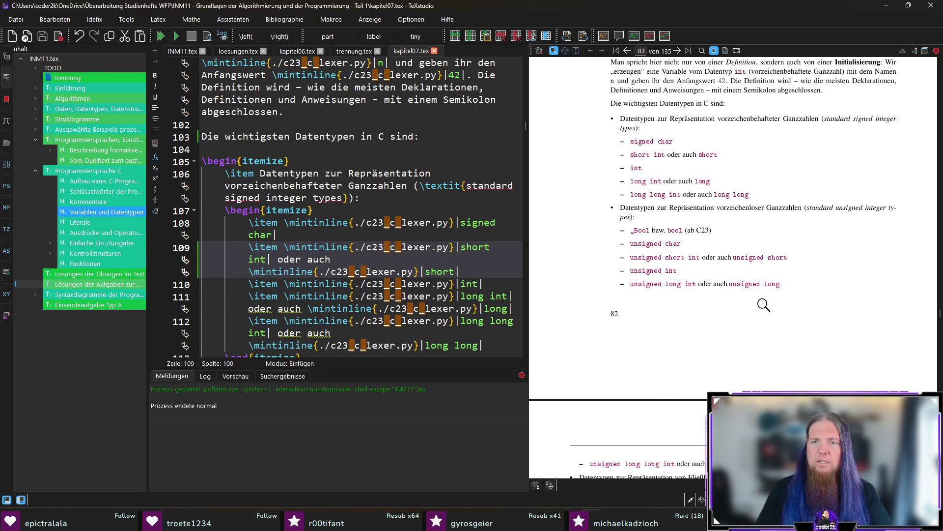
pyautogui.scroll(-3, 771, 321)
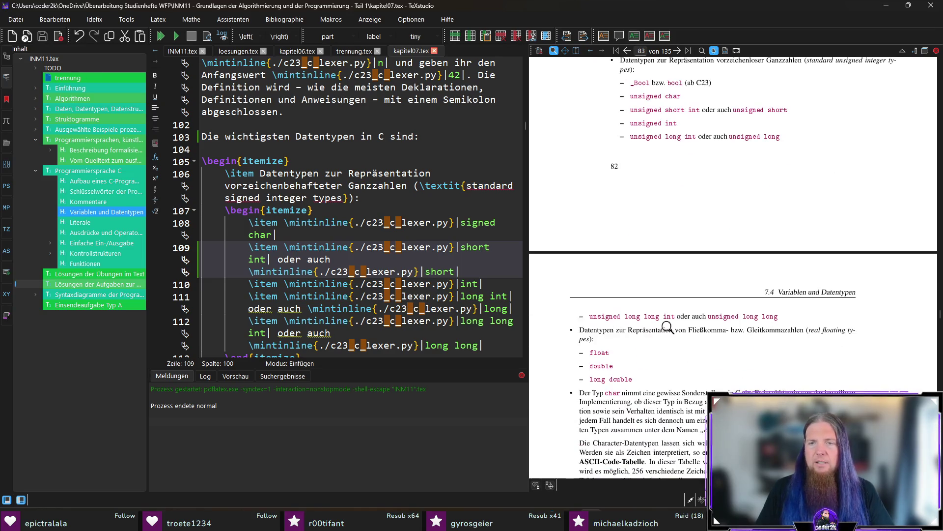
pyautogui.scroll(-1, 807, 330)
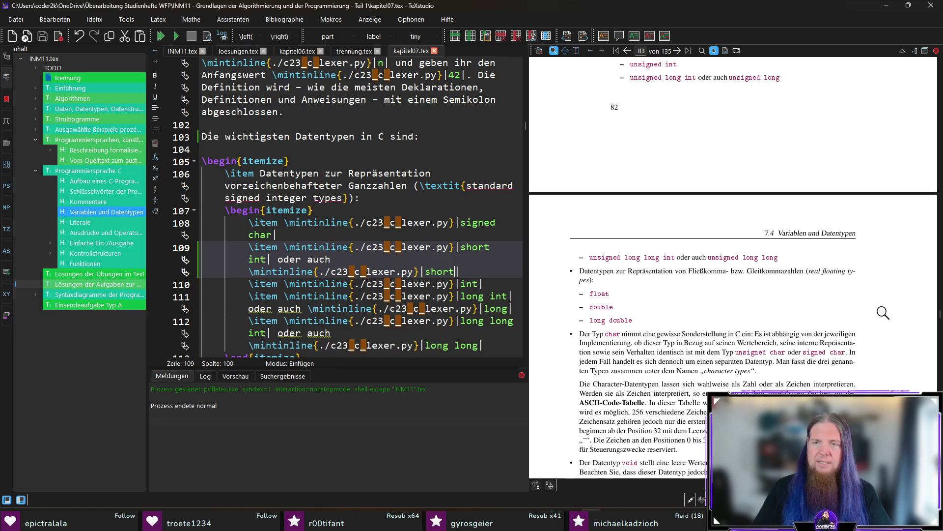
pyautogui.click(816, 272)
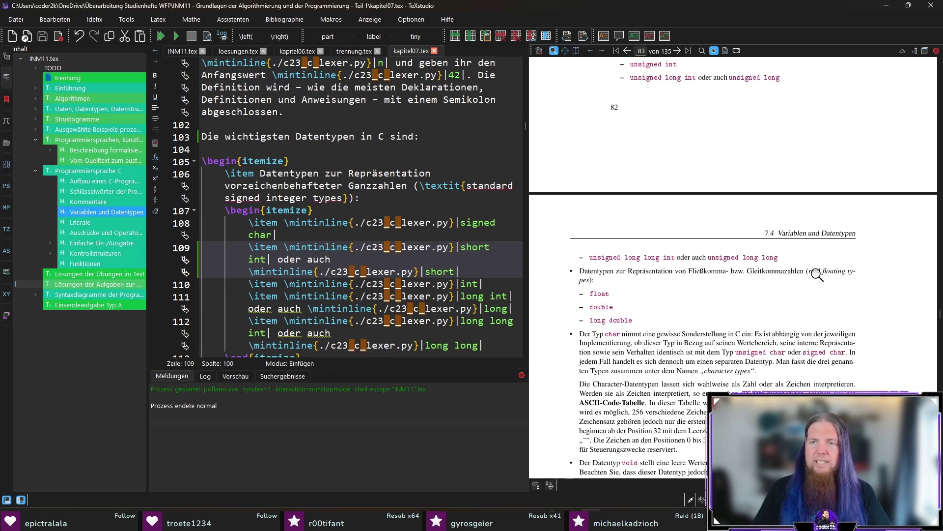
pyautogui.scroll(-3, 855, 285)
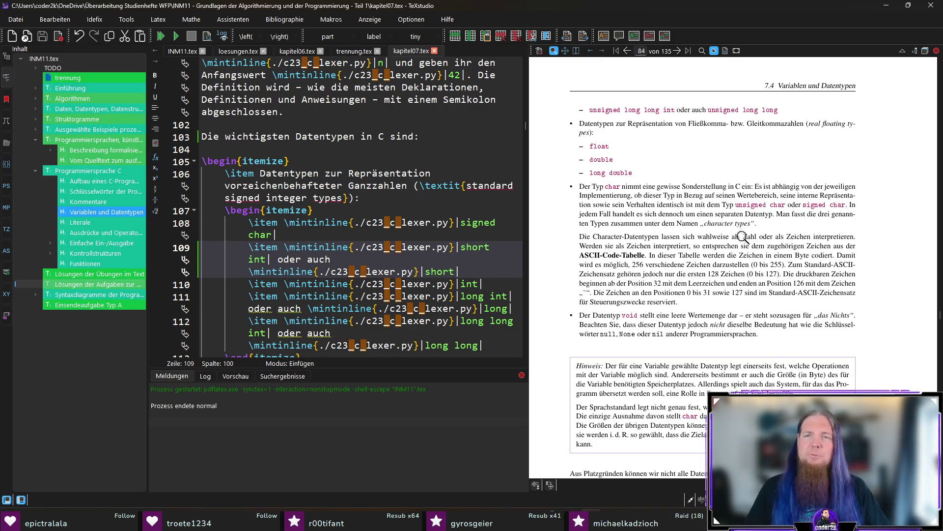
pyautogui.keyDown('ctrl'); pyautogui.click(727, 216); pyautogui.keyUp('ctrl')
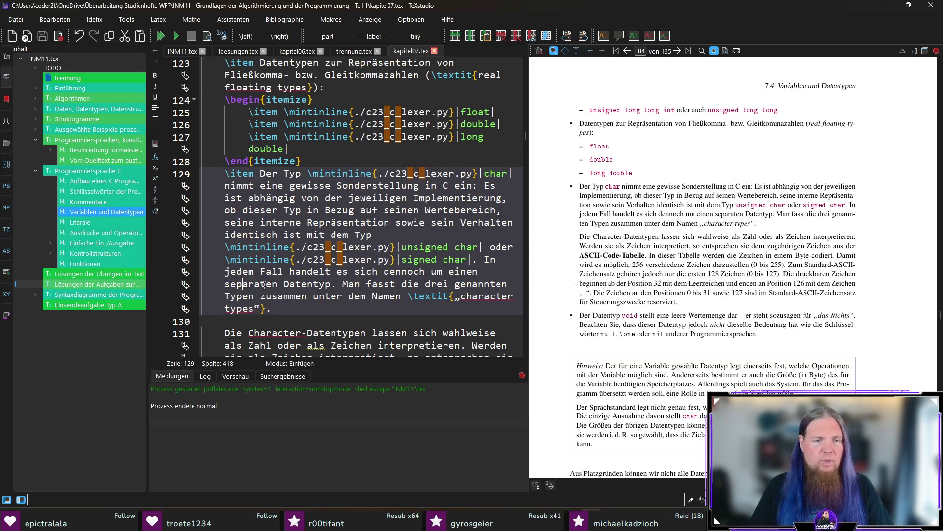
# - Replace 'separaten' with 'eigenständigen' on line 129 and read on through the char explanation
pyautogui.write('eigenständigen')
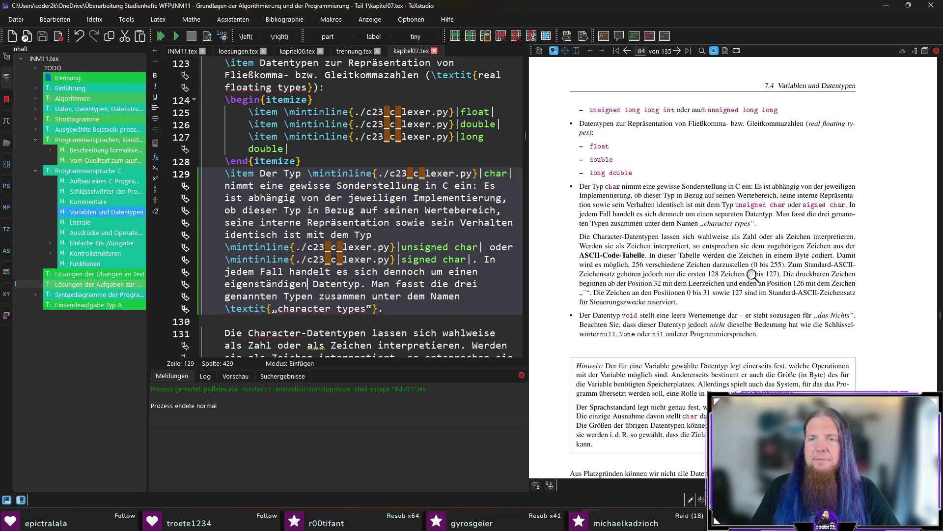
pyautogui.scroll(-1, 808, 268)
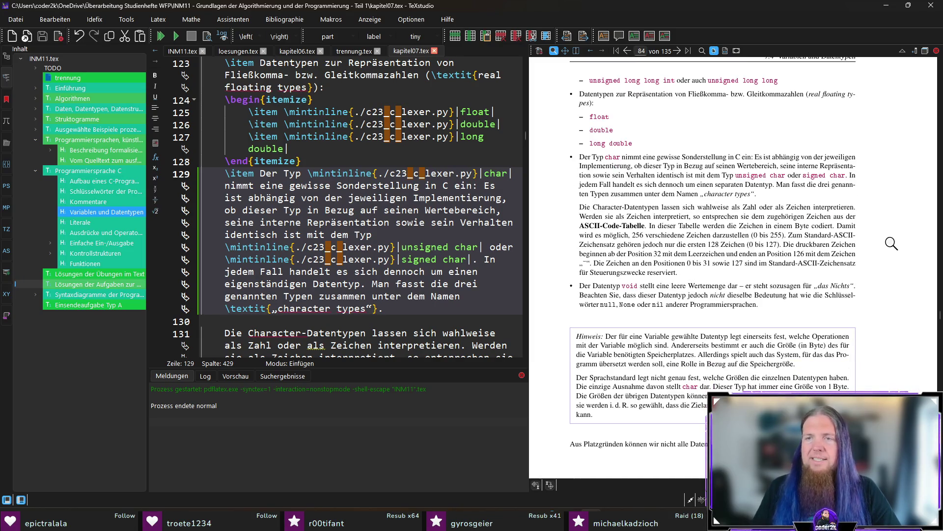
pyautogui.scroll(-1, 889, 244)
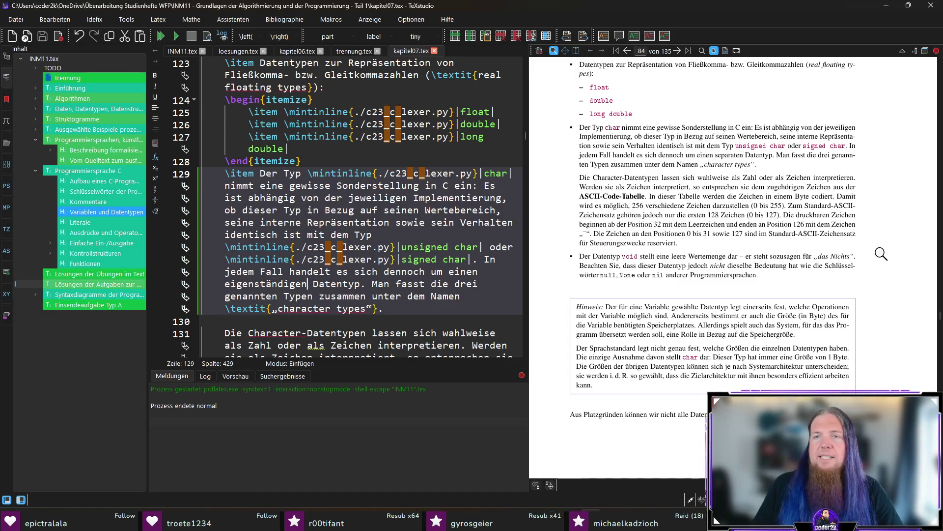
# - Spell 'codiert' as 'kodiert', save, and take the one-byte encoding sentence over to ChatGPT
pyautogui.keyDown('ctrl'); pyautogui.click(818, 206); pyautogui.keyUp('ctrl')
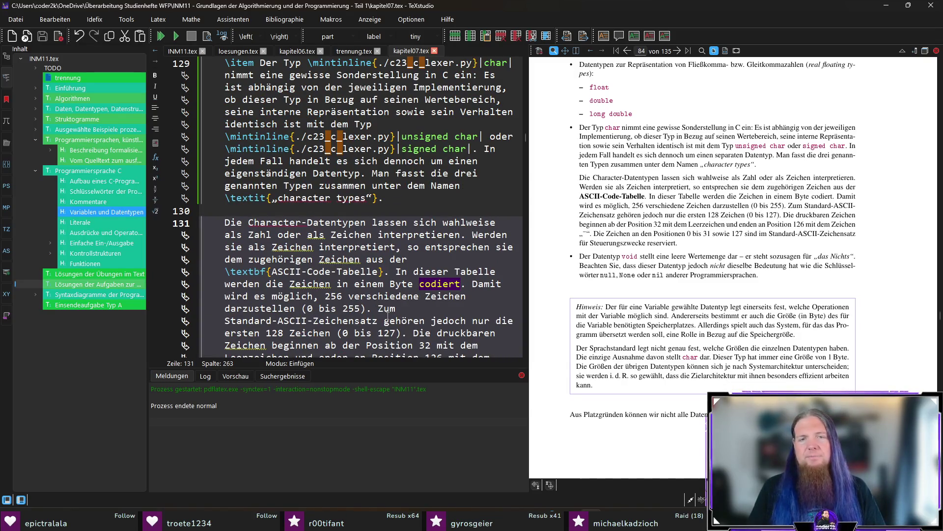
pyautogui.click(425, 283)
pyautogui.press('BackSpace')
pyautogui.write('k')
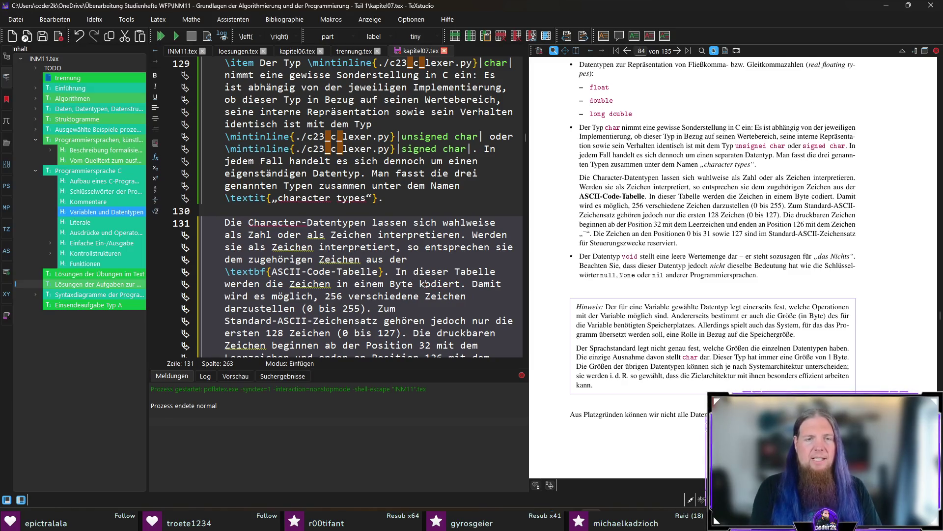
pyautogui.hotkey('ctrl', 's')
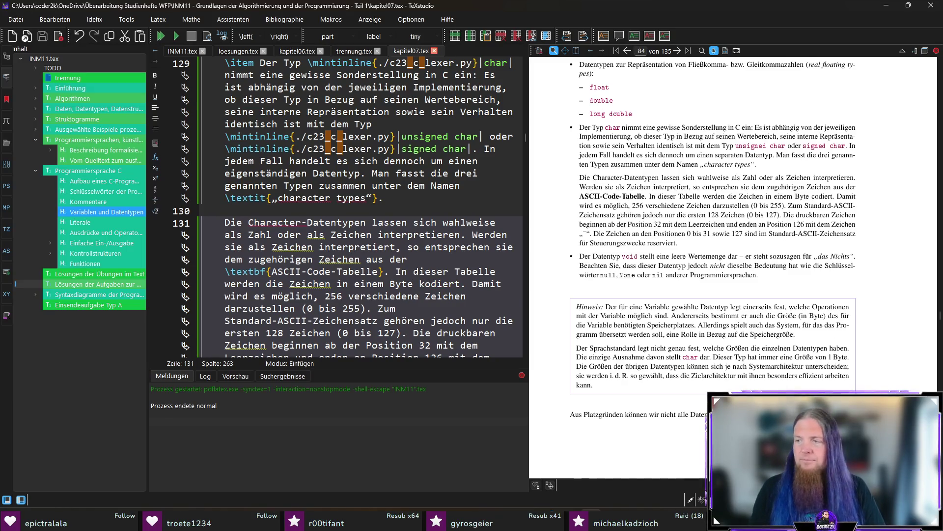
pyautogui.moveTo(466, 284); pyautogui.dragTo(399, 272)
pyautogui.hotkey('ctrl', 'c')
pyautogui.hotkey('alt', 'Tab')
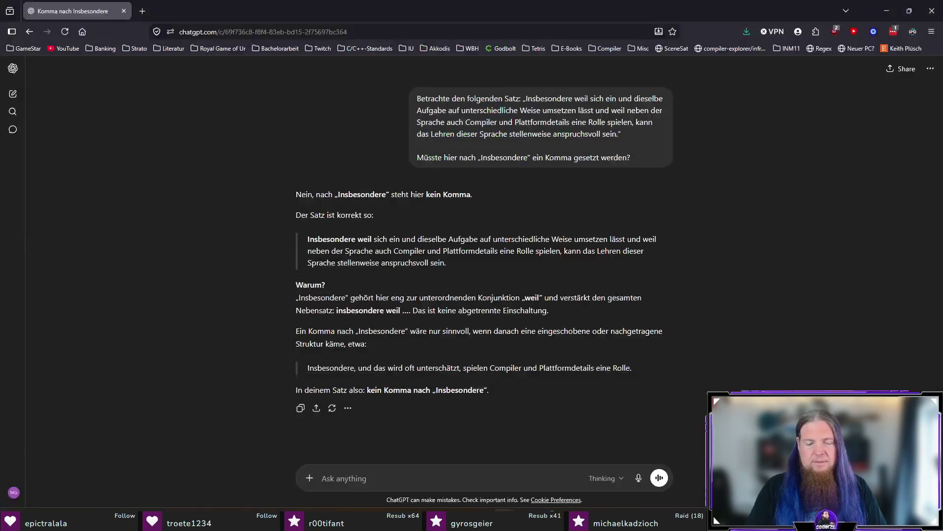
# - Ask ChatGPT about the pasted table sentence: 'Schreibt man „kodiert“ oder „codiert“?', then return to kapitel07.tex
pyautogui.write('Bet')
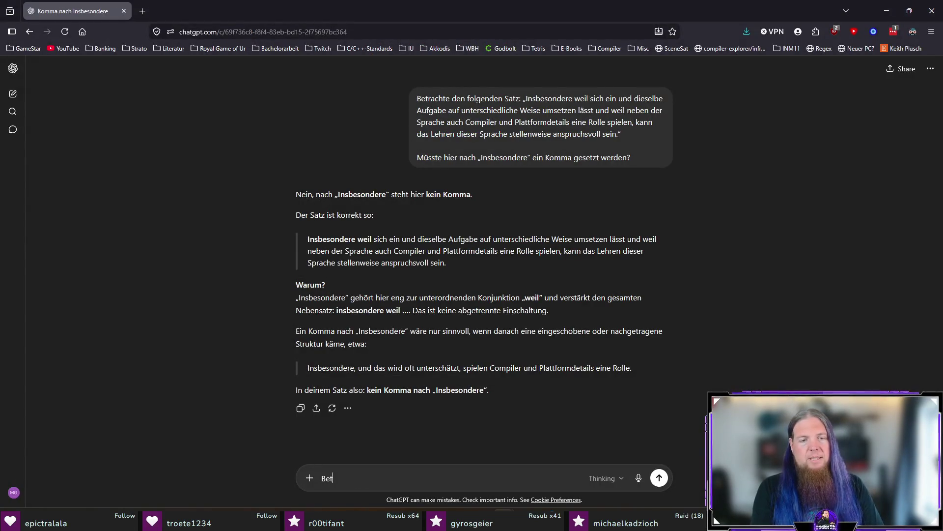
pyautogui.write('rachte diesen Satz: „')
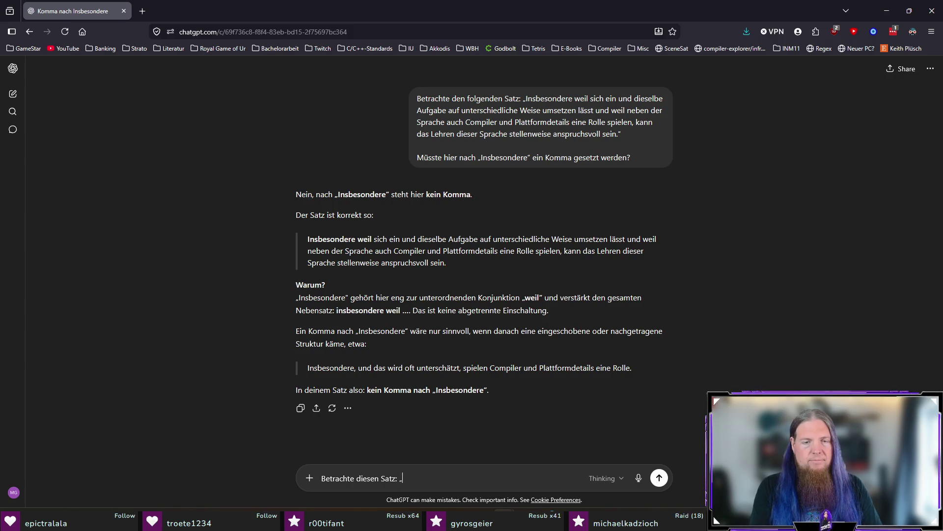
pyautogui.hotkey('ctrl', 'v')
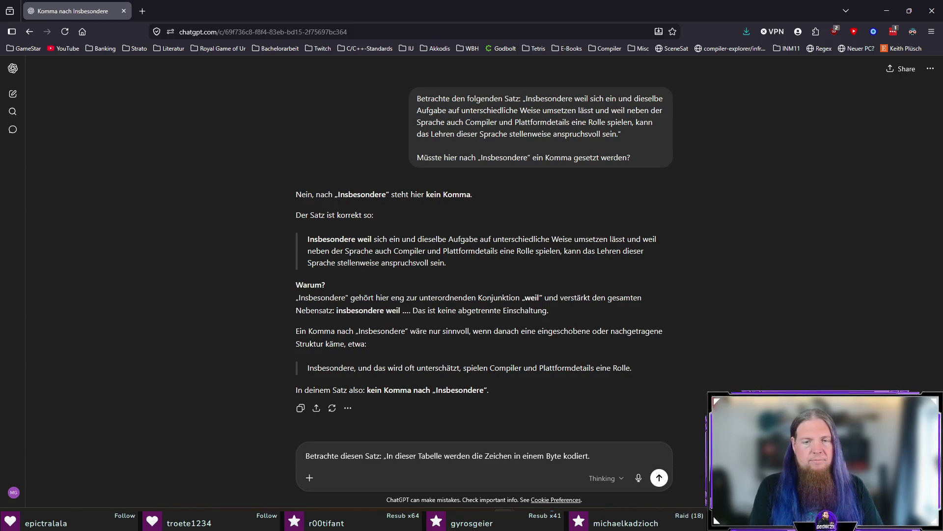
pyautogui.hotkey('shift', 'Return')
pyautogui.hotkey('shift', 'Return')
pyautogui.write('Schreibt man ')
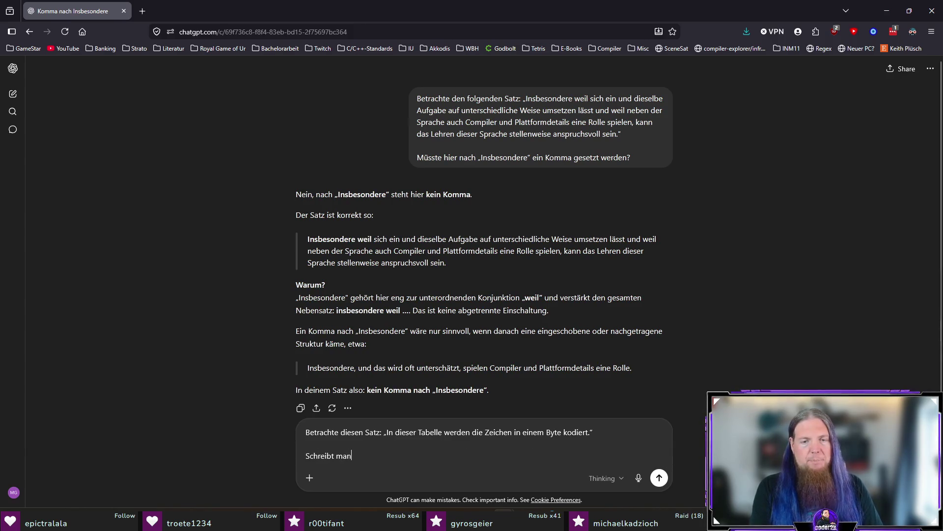
pyautogui.write('„kodier')
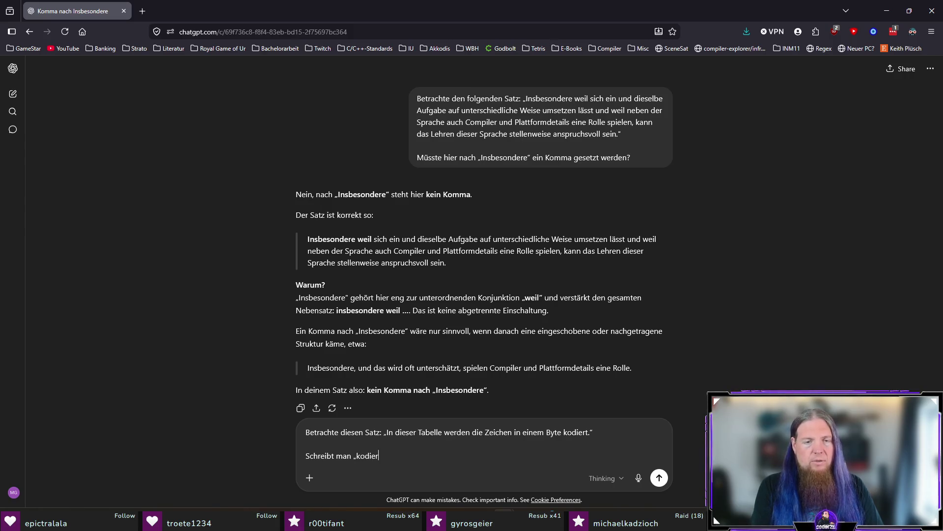
pyautogui.write('t“ oder „codiert')
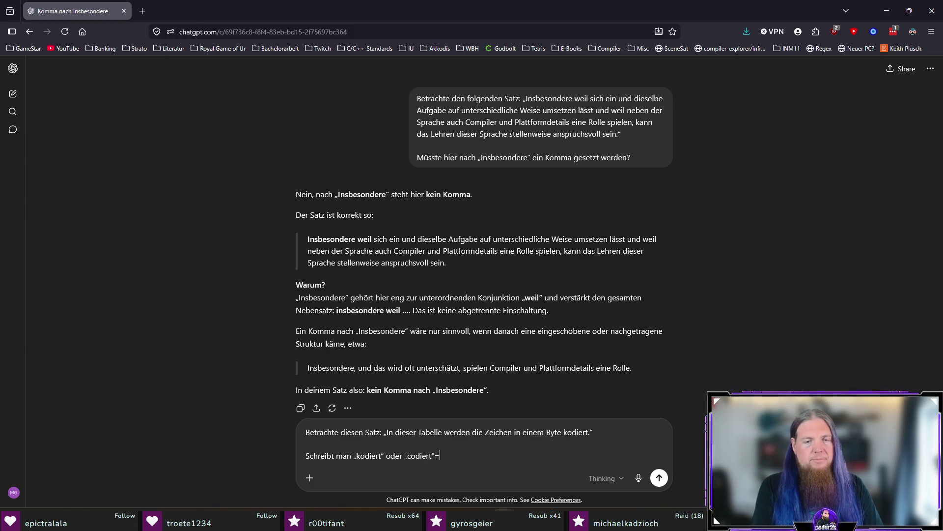
pyautogui.write('“?')
pyautogui.press('Return')
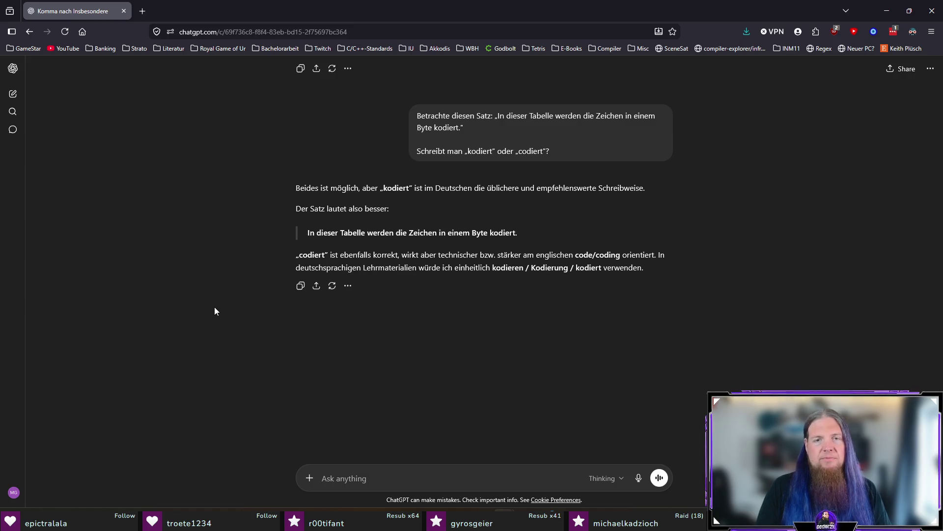
pyautogui.hotkey('alt', 'Tab')
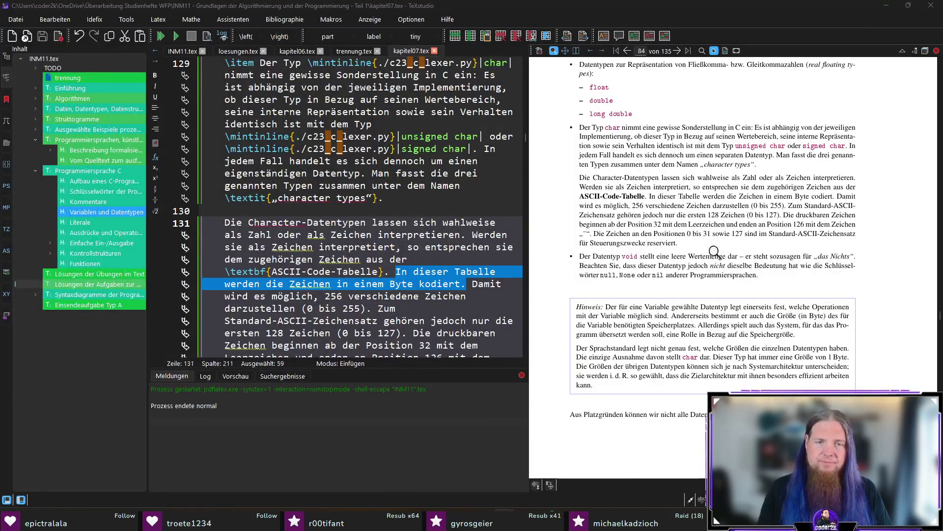
pyautogui.click(506, 283)
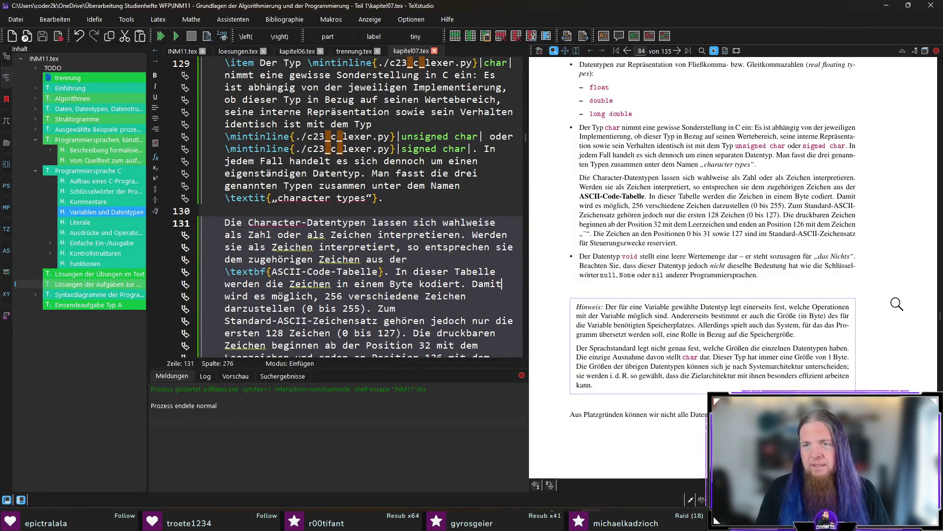
pyautogui.click(438, 283)
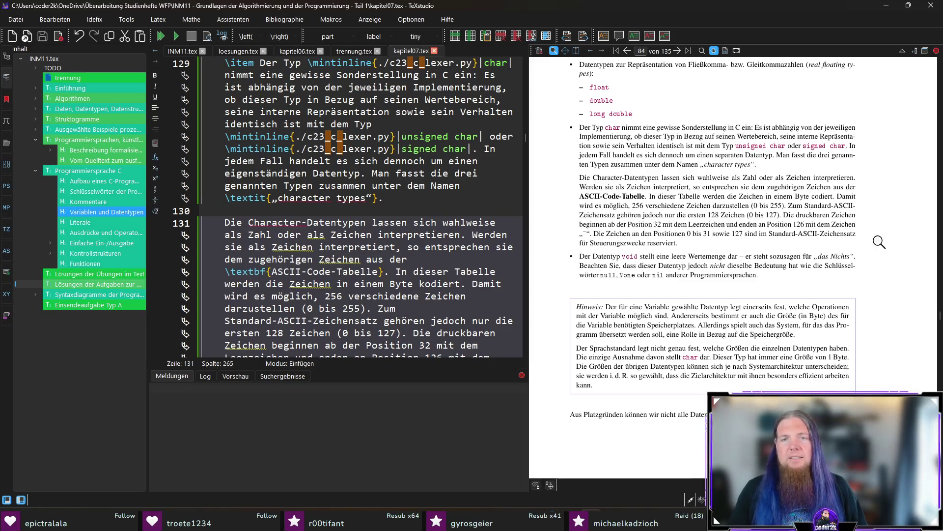
pyautogui.moveTo(606, 234); pyautogui.dragTo(595, 232)
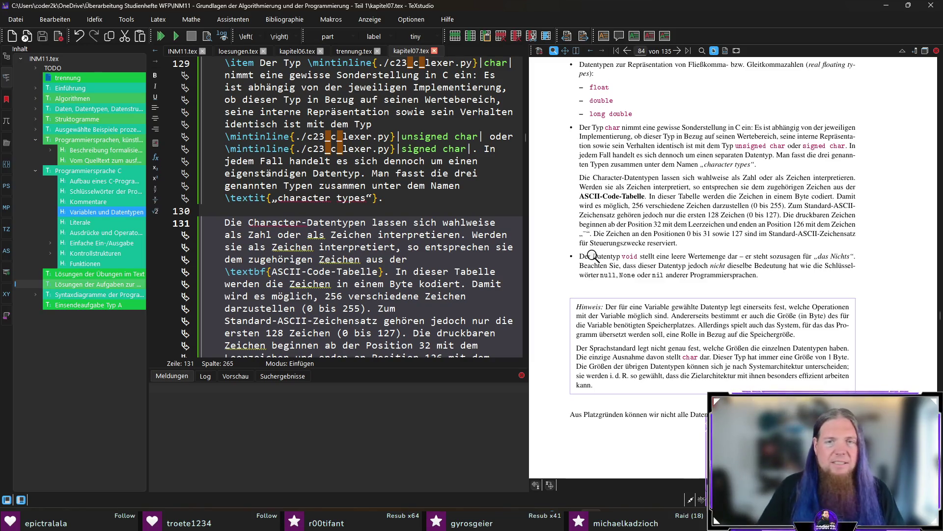
pyautogui.moveTo(586, 236); pyautogui.dragTo(587, 235)
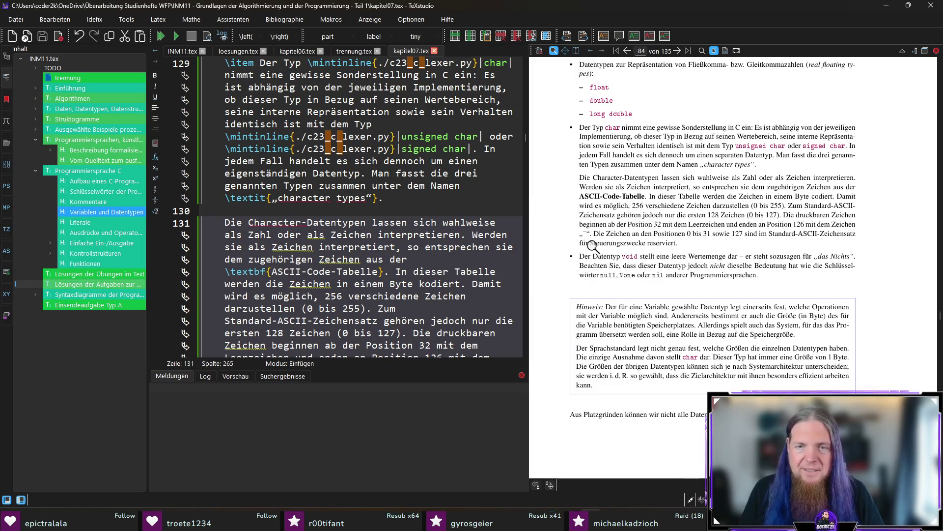
pyautogui.moveTo(591, 231); pyautogui.dragTo(591, 227)
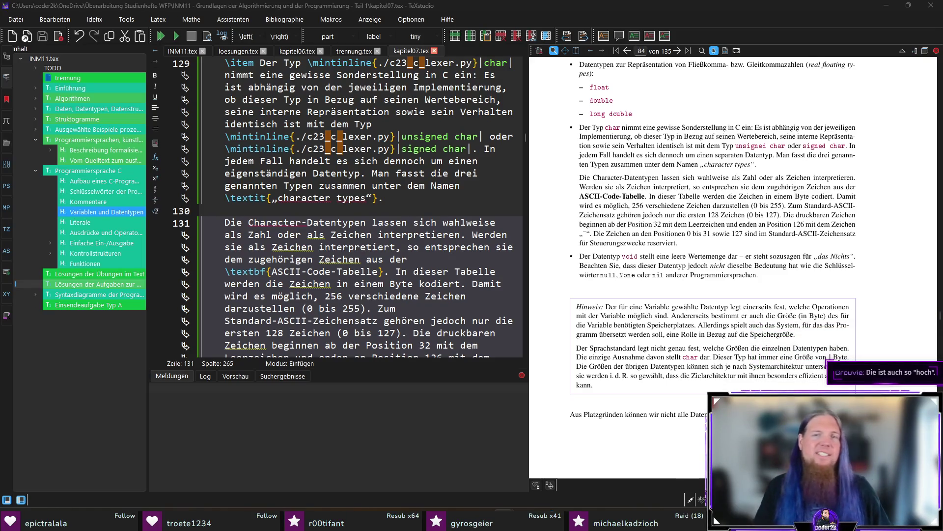
pyautogui.moveTo(587, 234); pyautogui.dragTo(587, 233)
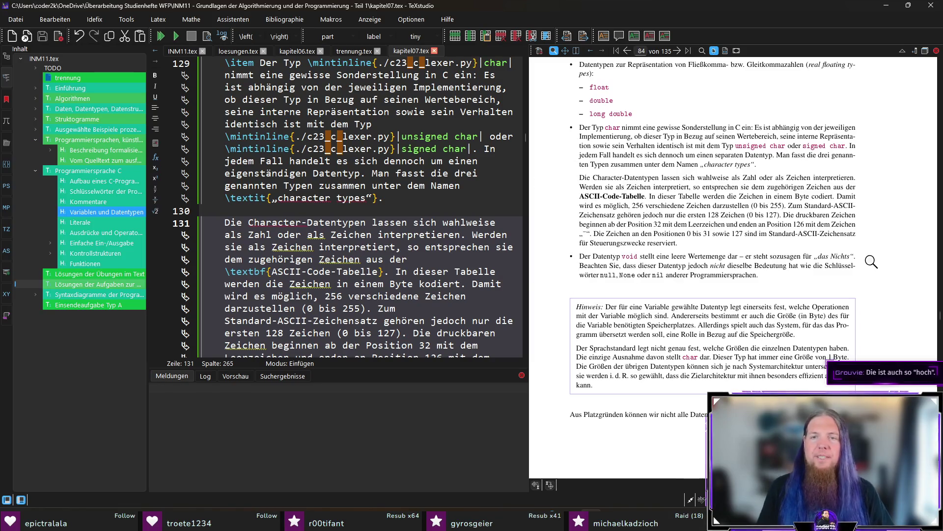
pyautogui.scroll(-1, 883, 269)
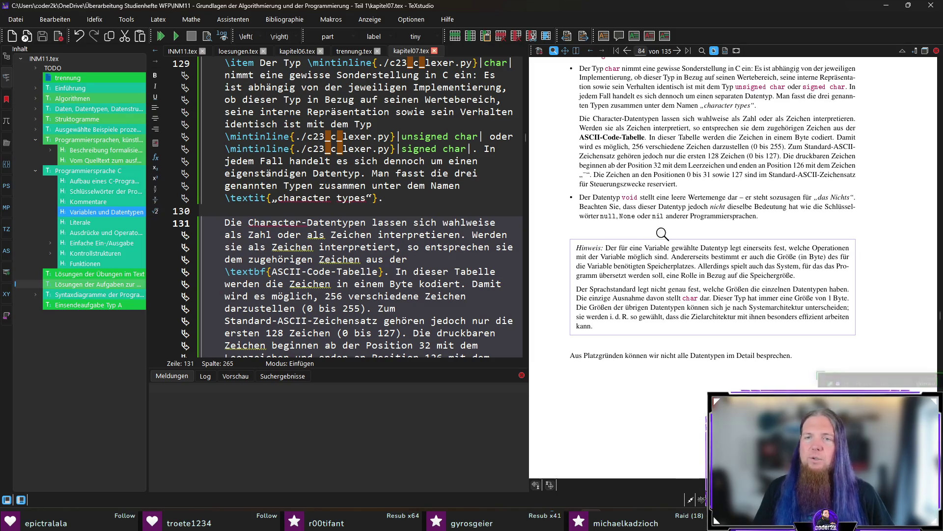
pyautogui.scroll(-2, 904, 263)
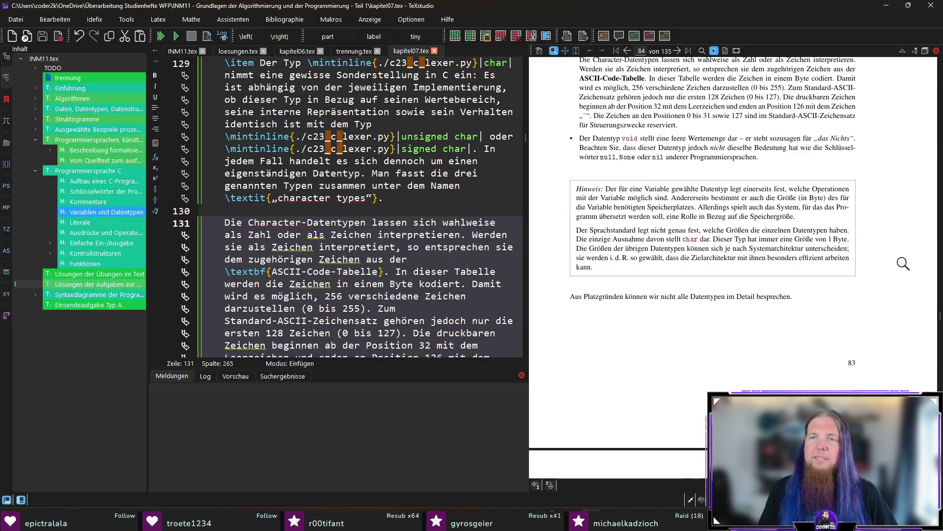
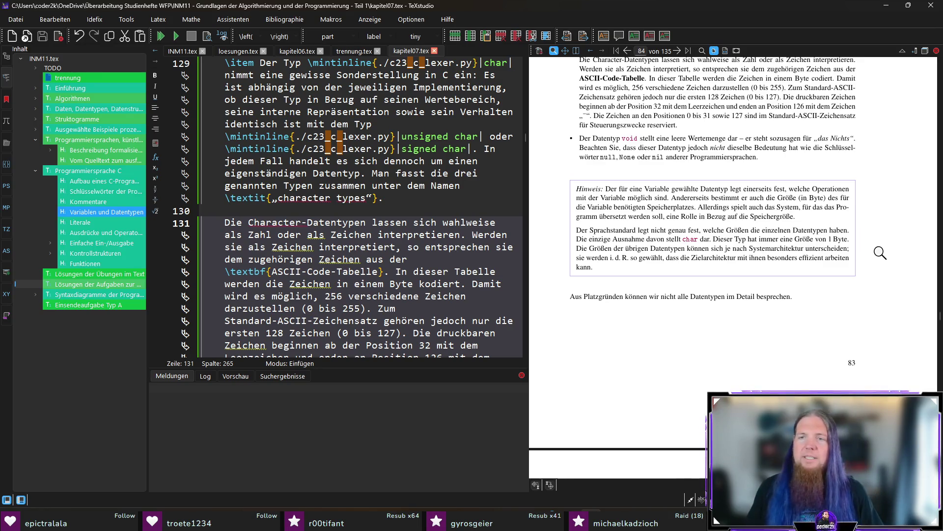
# - Jump from the PDF to the Hinweis note source and change 'sie' to 'Sie' after the semicolon
pyautogui.keyDown('ctrl'); pyautogui.click(578, 259); pyautogui.keyUp('ctrl')
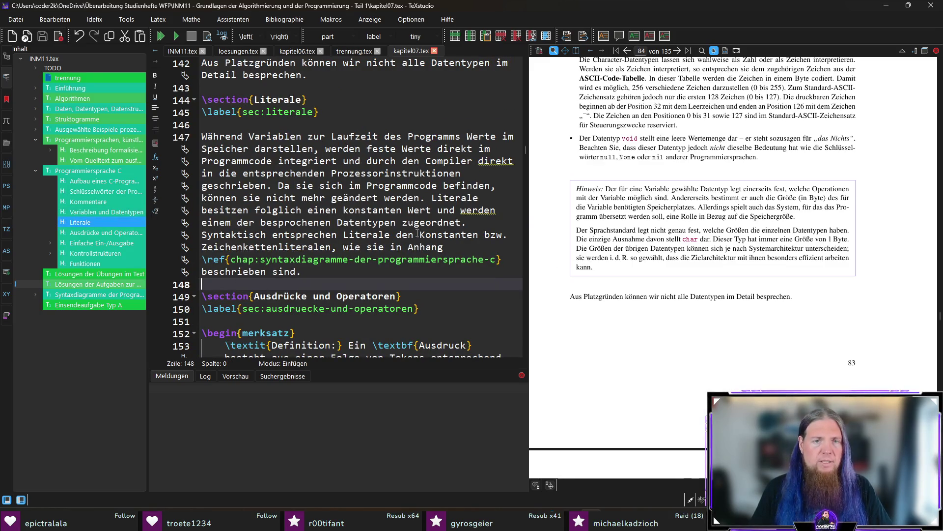
pyautogui.keyDown('ctrl'); pyautogui.click(728, 157); pyautogui.keyUp('ctrl')
pyautogui.scroll(-6, 404, 240)
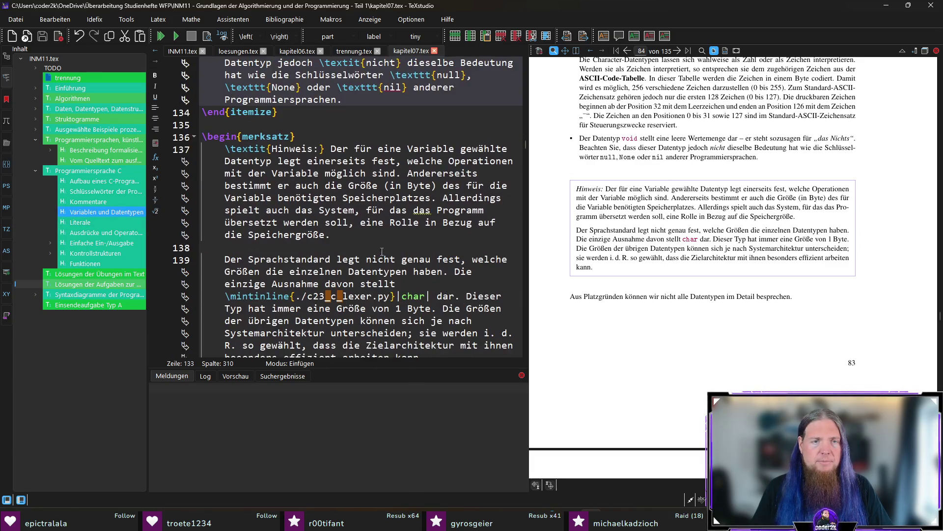
pyautogui.click(427, 223)
pyautogui.press('BackSpace')
pyautogui.write('S')
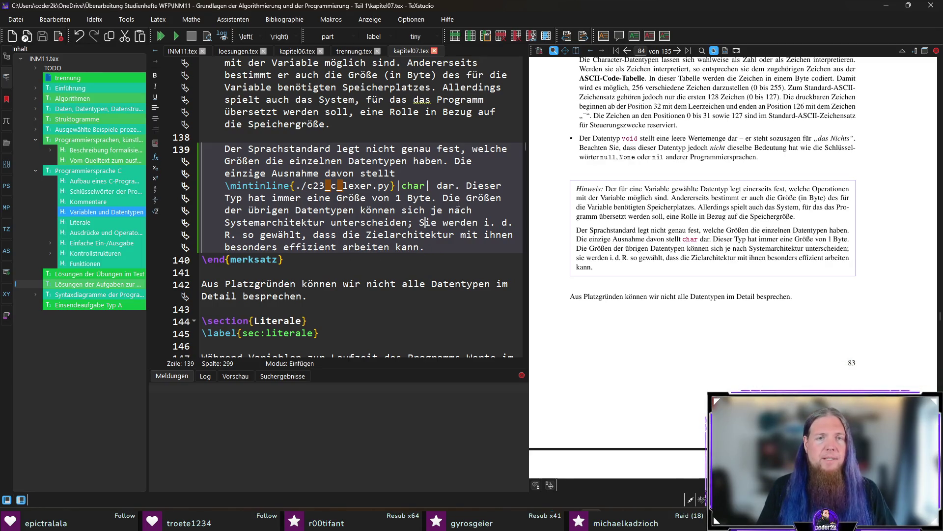
pyautogui.click(394, 173)
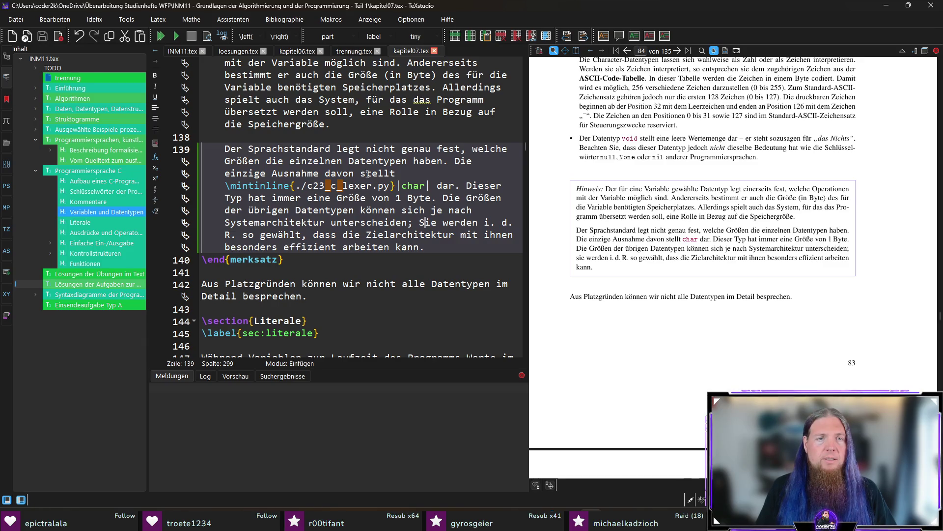
# - Change 'stellt' to 'stellen die Character-Datentypen (char, unsigned char, signed char) dar' and save
pyautogui.press('BackSpace')
pyautogui.write('en ')
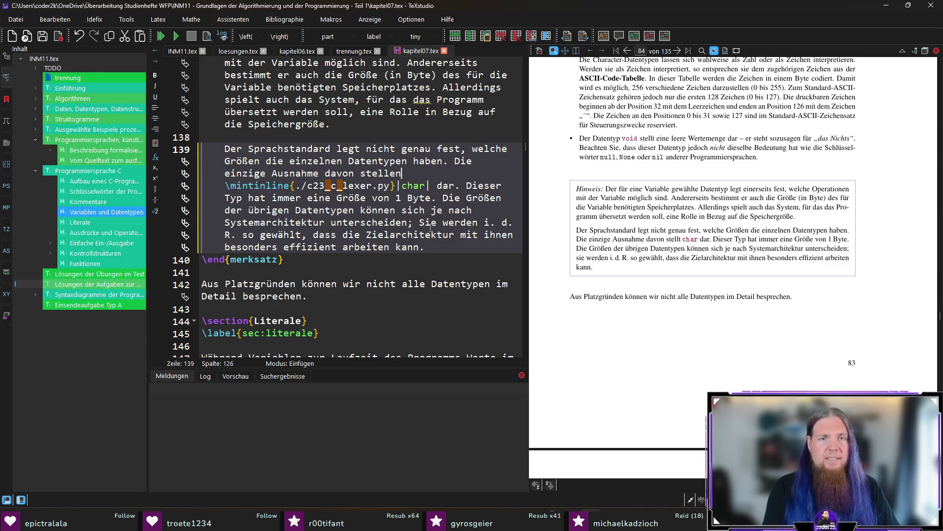
pyautogui.write('die ')
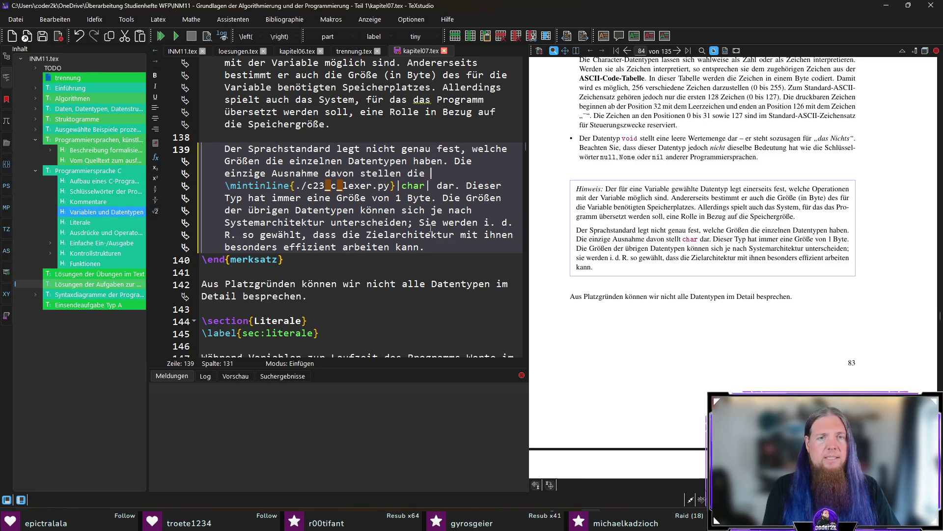
pyautogui.write('Chara')
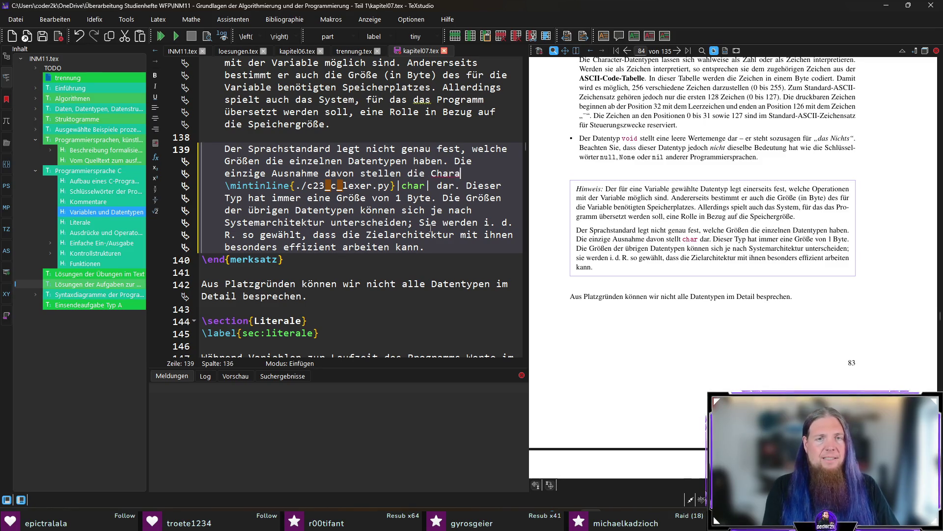
pyautogui.write('cter-Datentypen (')
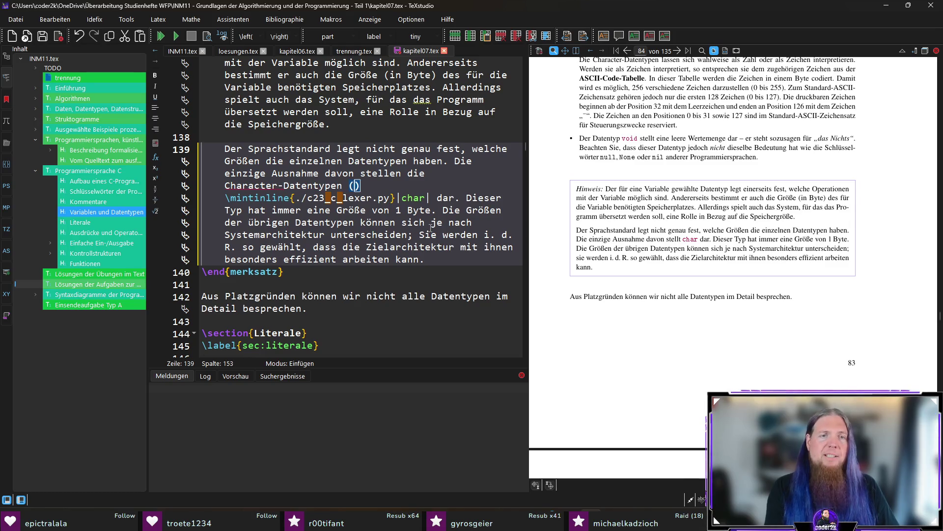
pyautogui.press('Delete')
pyautogui.press('Delete')
pyautogui.press('Right')
pyautogui.press('Right')
pyautogui.press('Right')
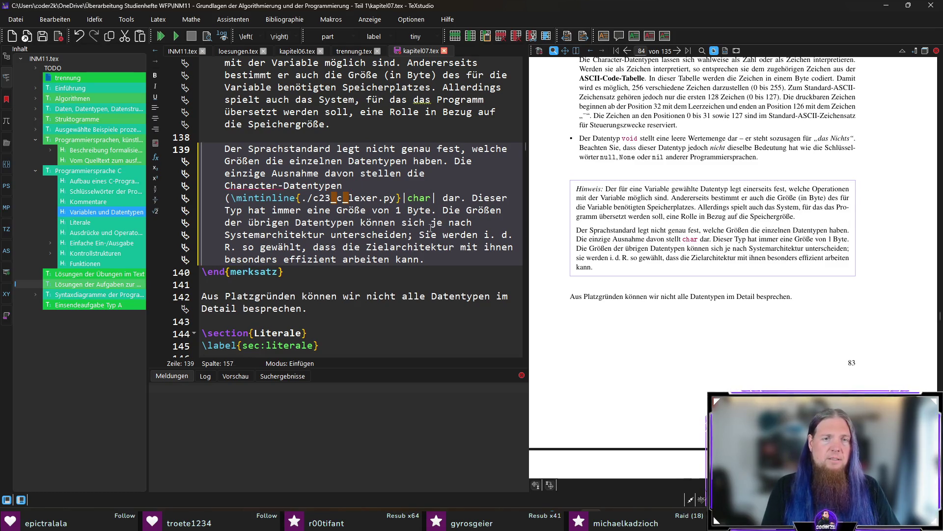
pyautogui.press('Right')
pyautogui.write(', \\mintinline{./c23_c_lexer.py}|')
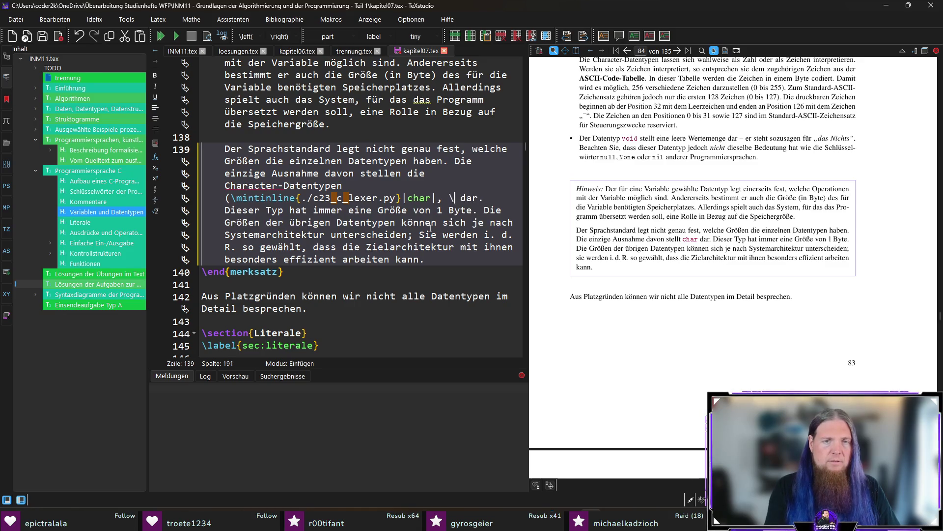
pyautogui.write('unsigned char')
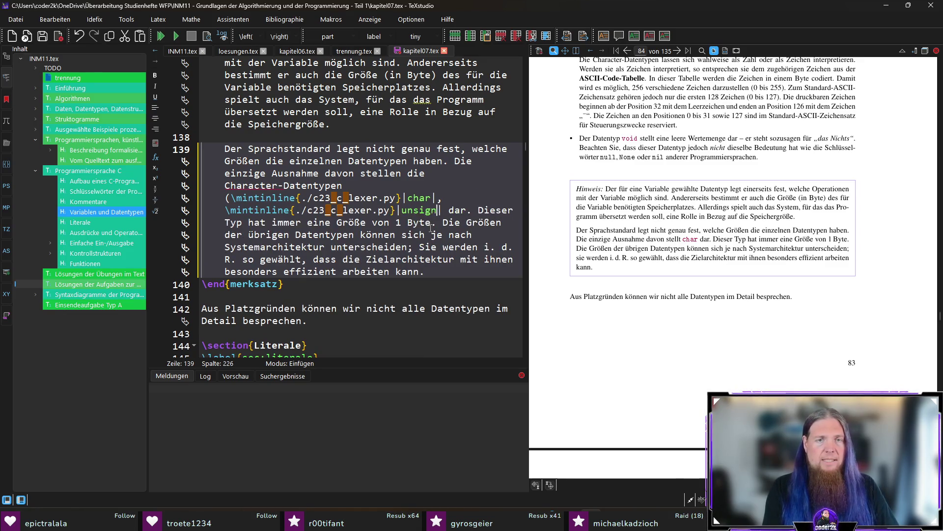
pyautogui.press('Right')
pyautogui.write(', \\')
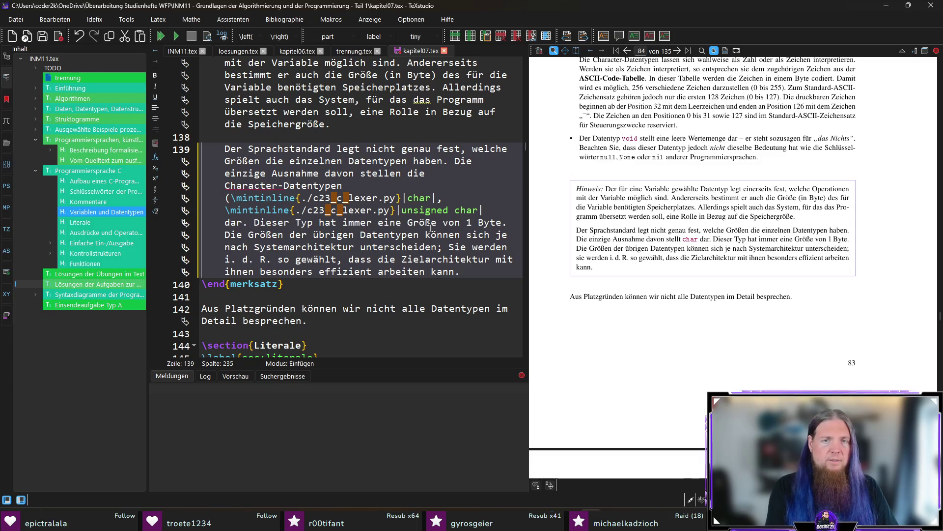
pyautogui.write('mintinline{./c23_c_lexer.py}|')
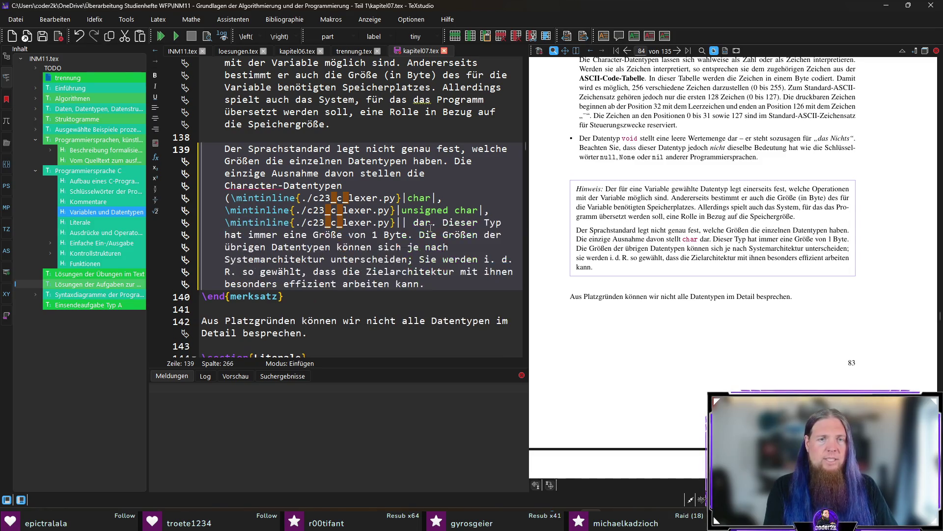
pyautogui.write('signed char')
pyautogui.press('Right')
pyautogui.write(')')
pyautogui.hotkey('ctrl', 's')
# - Reword the next sentence to 'Diese Typen haben jeweils' and recompile with F5
pyautogui.press('Right')
pyautogui.press('Right')
pyautogui.press('Right')
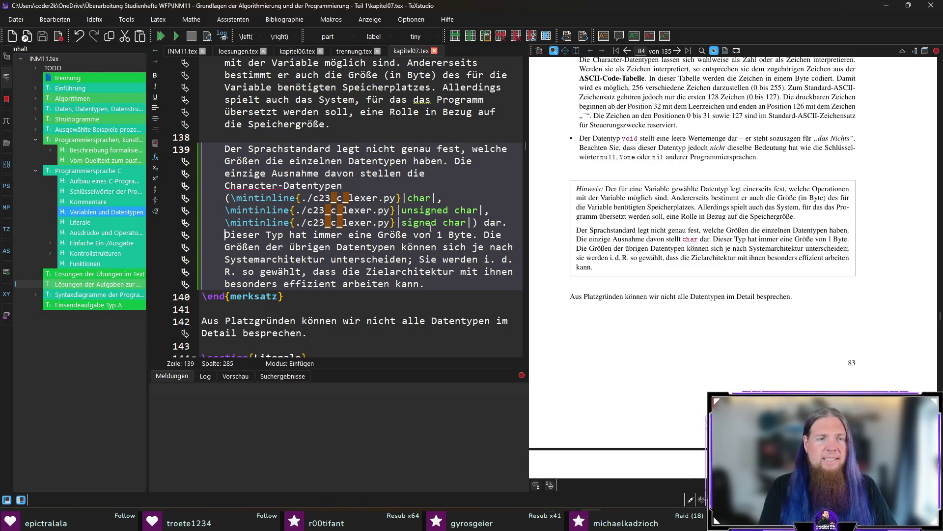
pyautogui.press('BackSpace')
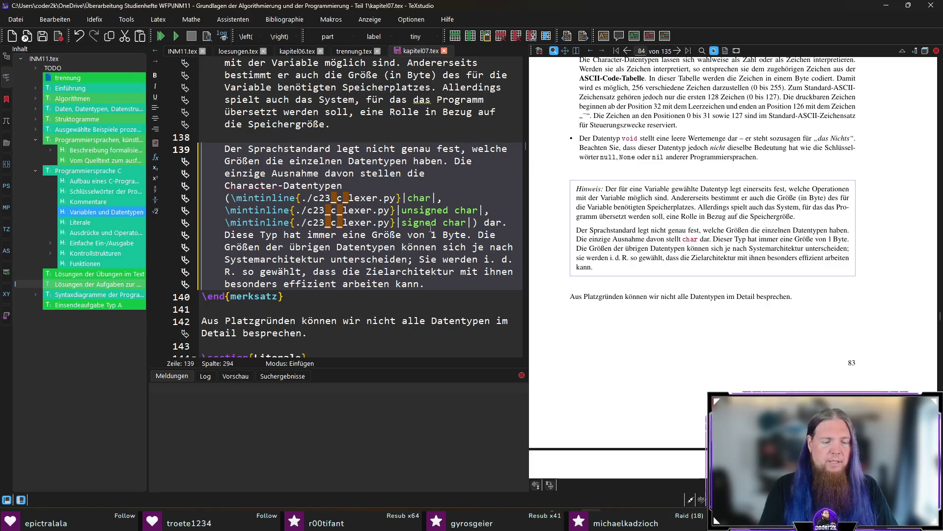
pyautogui.write('en')
pyautogui.press('Right')
pyautogui.press('Right')
pyautogui.press('Right')
pyautogui.press('BackSpace')
pyautogui.write('ben')
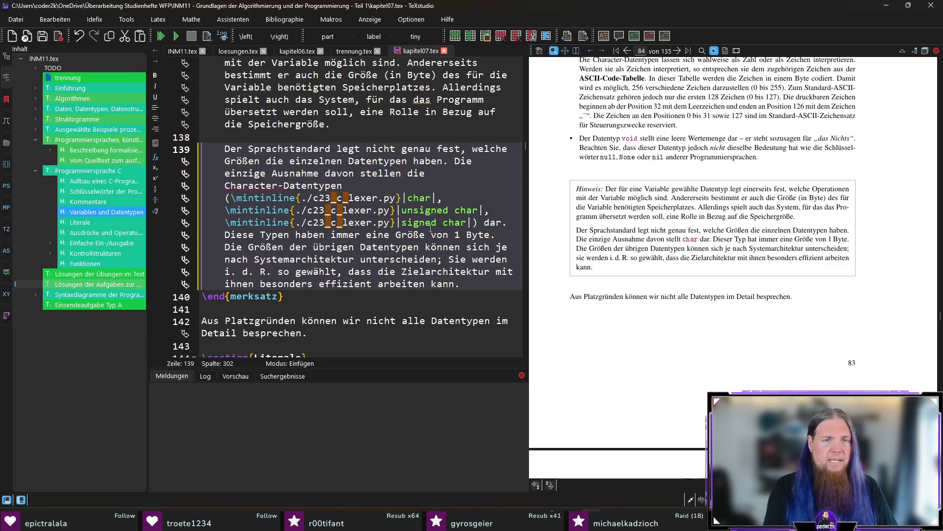
pyautogui.hotkey('ctrl', 'Left')
pyautogui.write('jeweils')
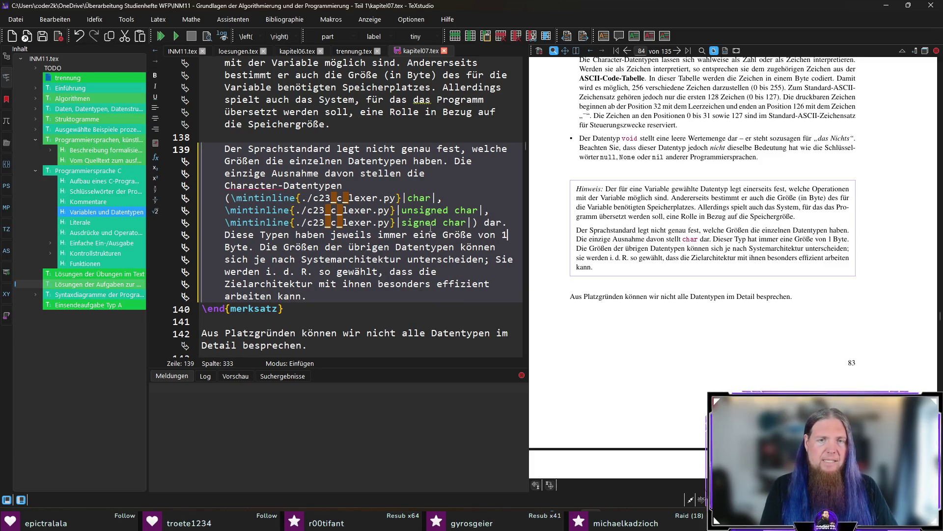
pyautogui.press('F5')
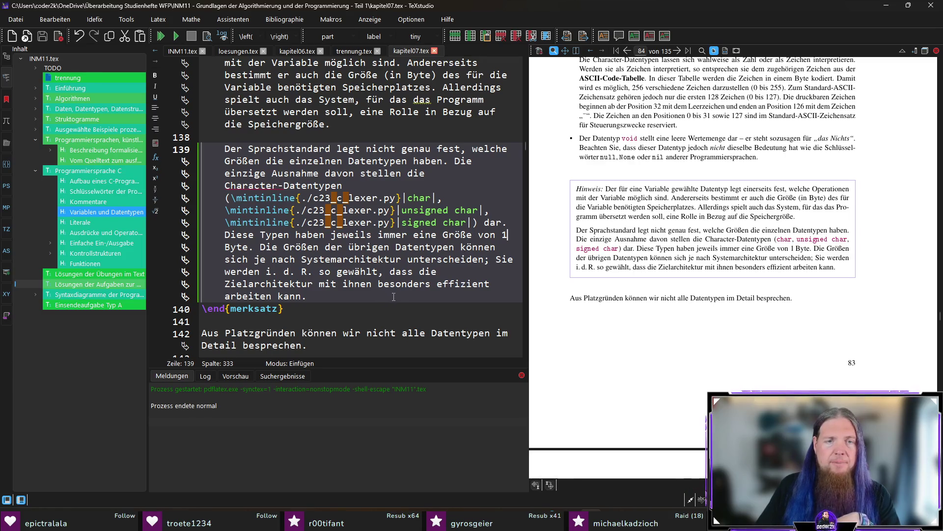
pyautogui.click(363, 294)
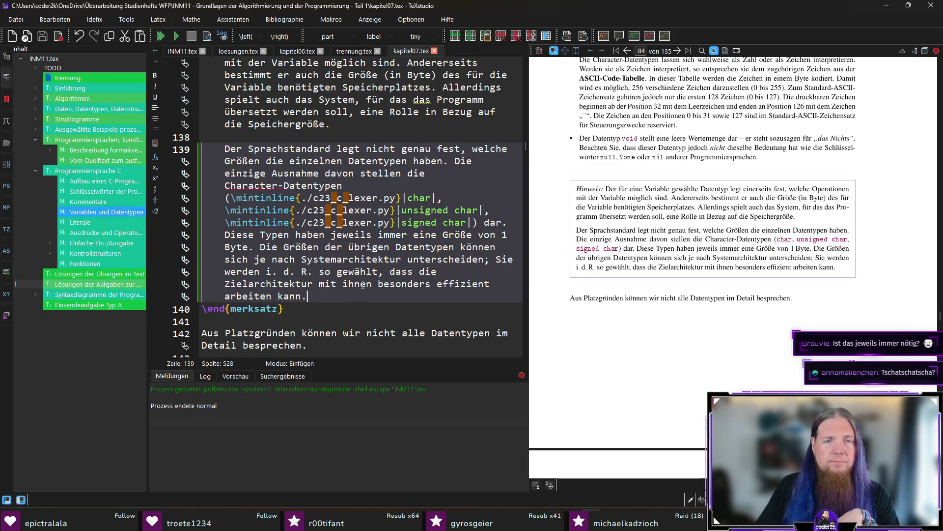
pyautogui.doubleClick(351, 235)
pyautogui.moveTo(476, 222); pyautogui.dragTo(231, 201)
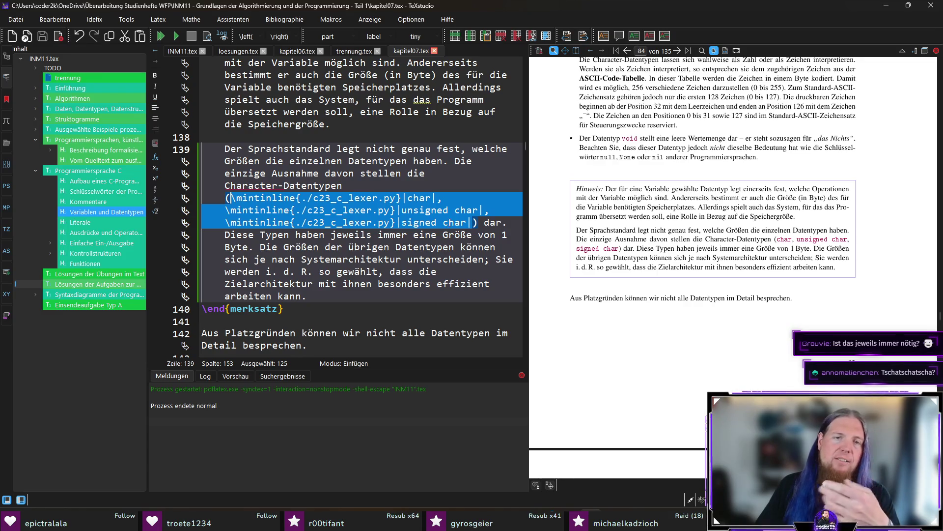
pyautogui.click(475, 222)
pyautogui.moveTo(475, 221); pyautogui.dragTo(232, 197)
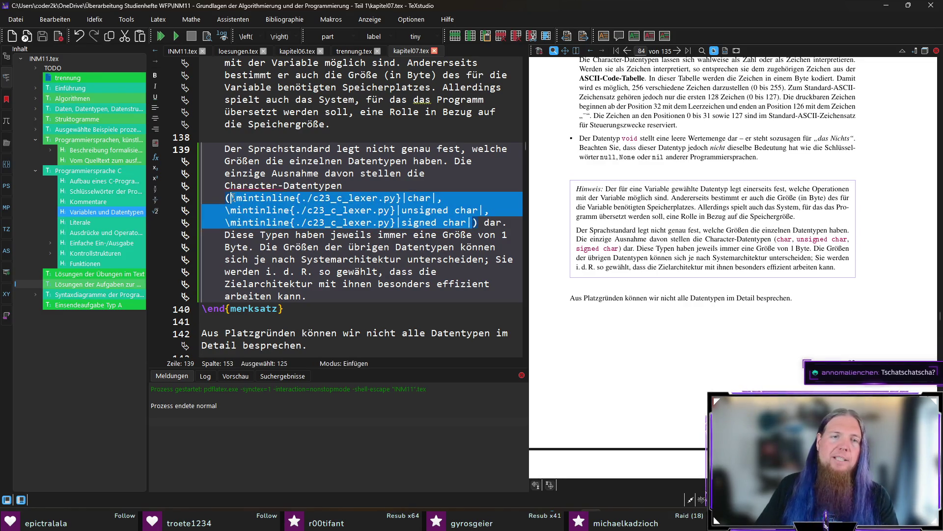
pyautogui.doubleClick(396, 234)
pyautogui.click(416, 235)
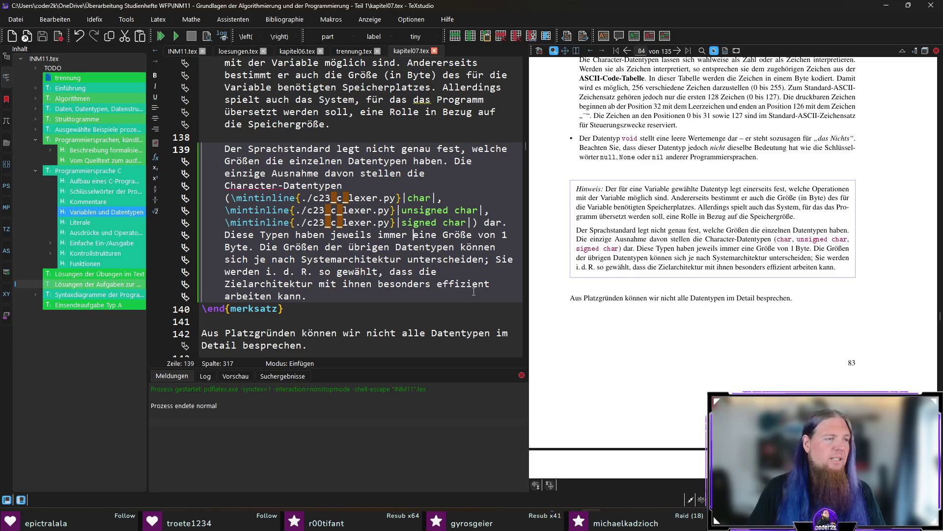
pyautogui.click(453, 291)
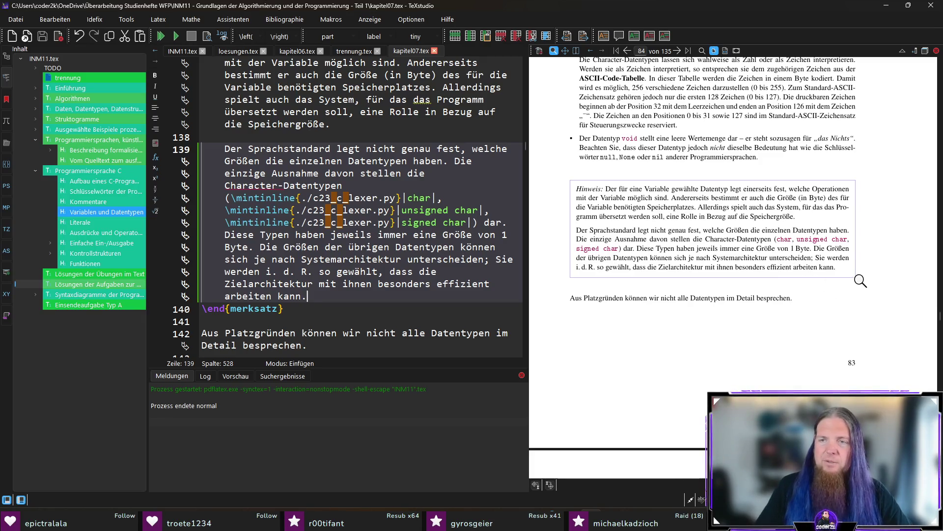
pyautogui.scroll(-1, 802, 292)
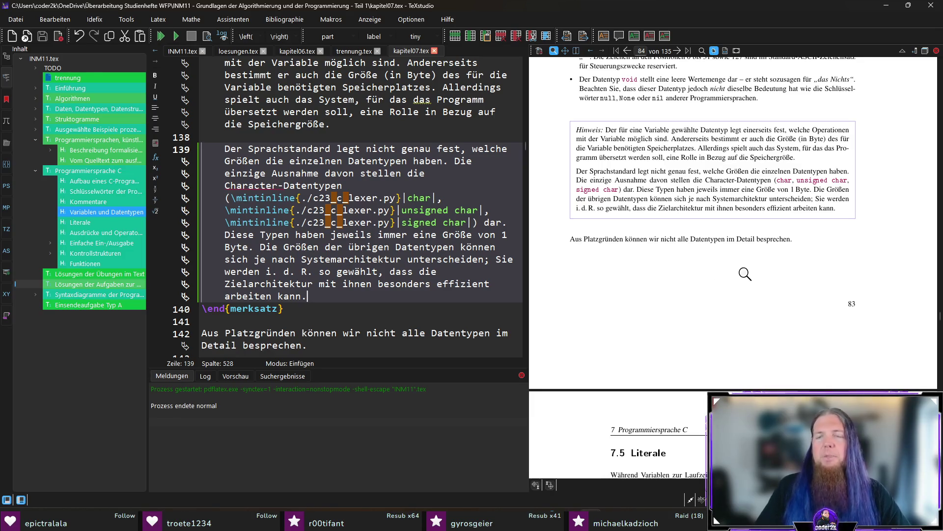
# - Magnify the 7.5 Literale paragraph in the PDF and jump from 'direkt' to source line 147
pyautogui.scroll(-5, 786, 259)
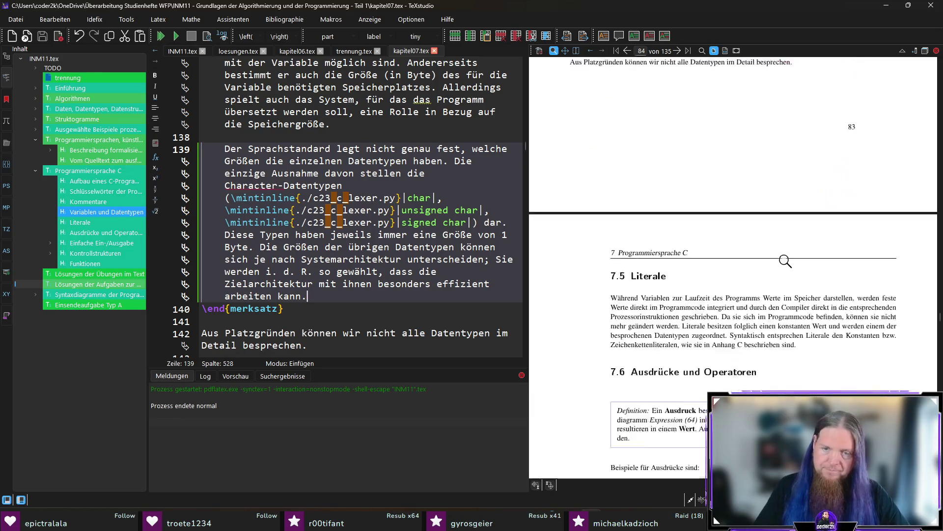
pyautogui.click(652, 158)
pyautogui.moveTo(652, 157); pyautogui.dragTo(634, 167)
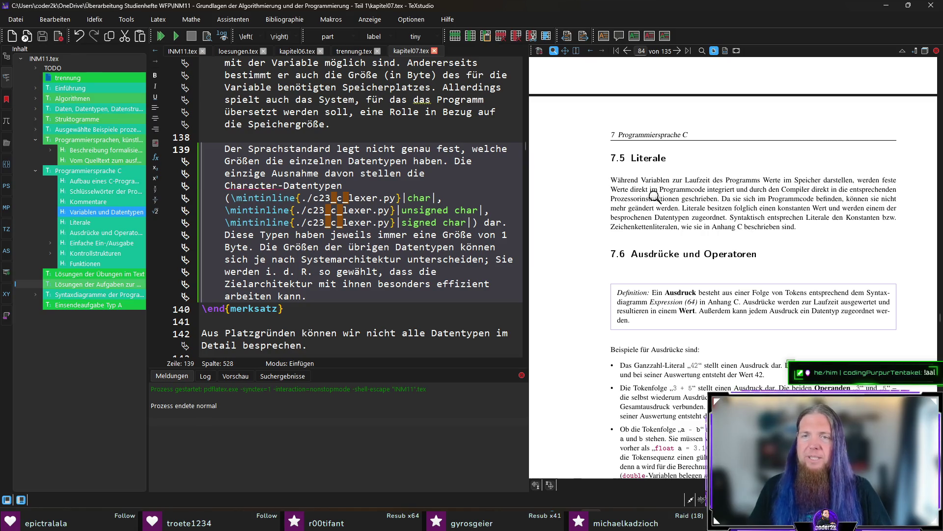
pyautogui.keyDown('ctrl'); pyautogui.click(817, 190); pyautogui.keyUp('ctrl')
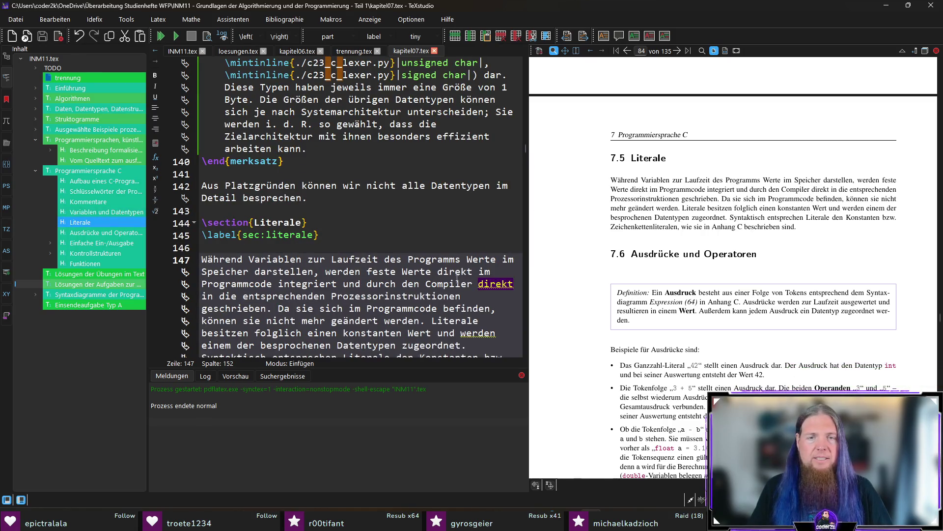
# - Delete the second 'direkt' on line 147, recompile, and select the whole Literale paragraph
pyautogui.doubleClick(495, 284)
pyautogui.press('Delete')
pyautogui.press('Delete')
pyautogui.press('F5')
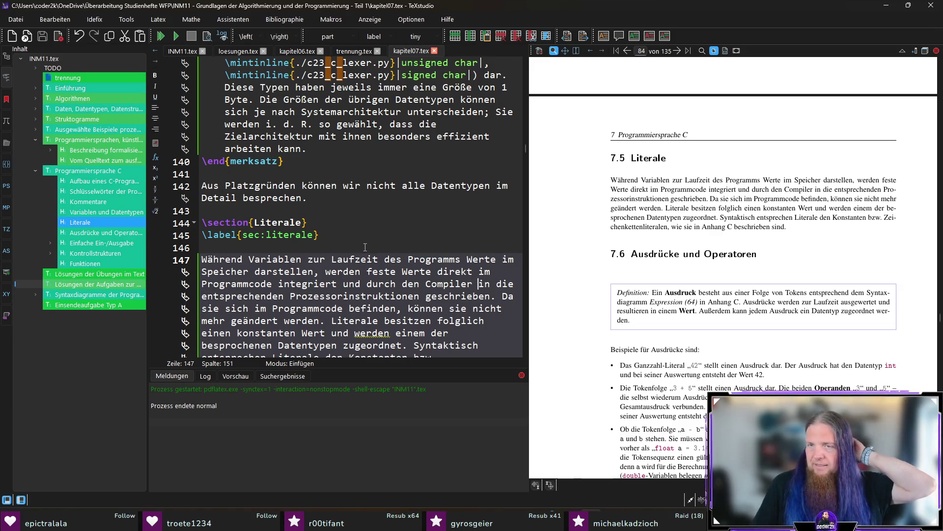
pyautogui.scroll(-2, 365, 247)
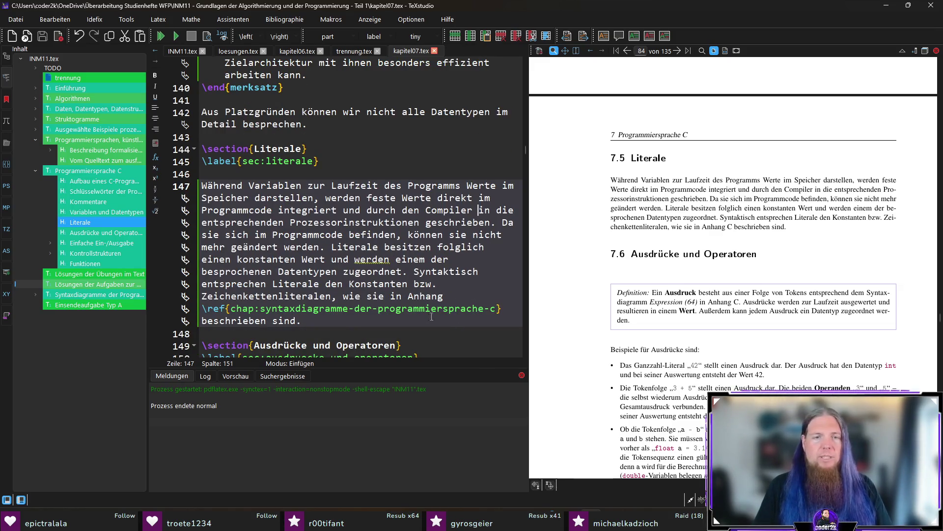
pyautogui.moveTo(312, 319)
pyautogui.mouseDown()
pyautogui.moveTo(212, 222)
pyautogui.moveTo(200, 185)
pyautogui.mouseUp()
pyautogui.hotkey('ctrl', 'c')
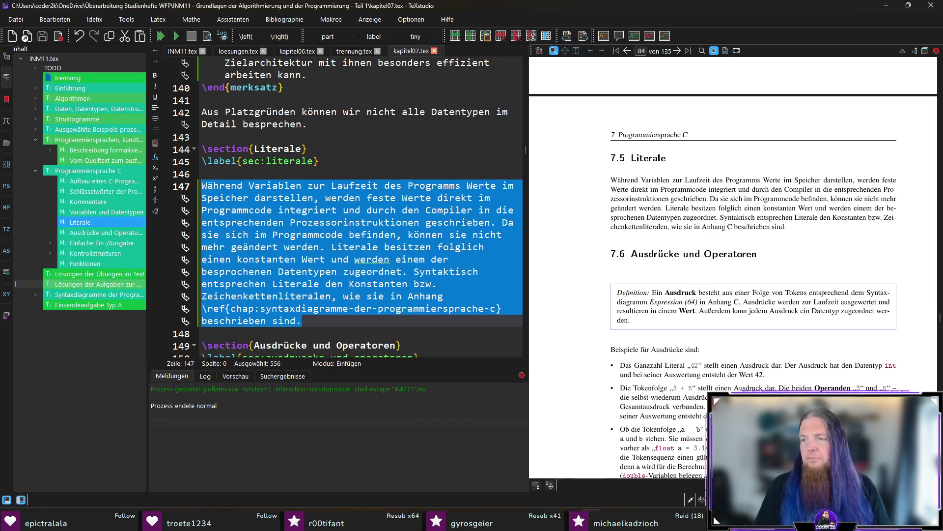
# - Ask ChatGPT to reword the Literale explanation more understandably, pasting the original paragraph, and send it
pyautogui.hotkey('alt', 'Tab')
pyautogui.write('Bitte f')
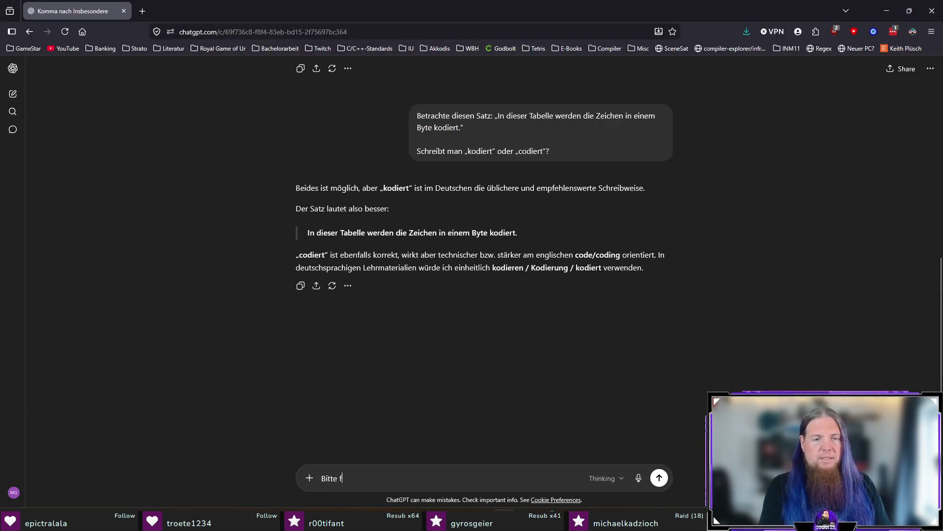
pyautogui.write('ormuliere diese ')
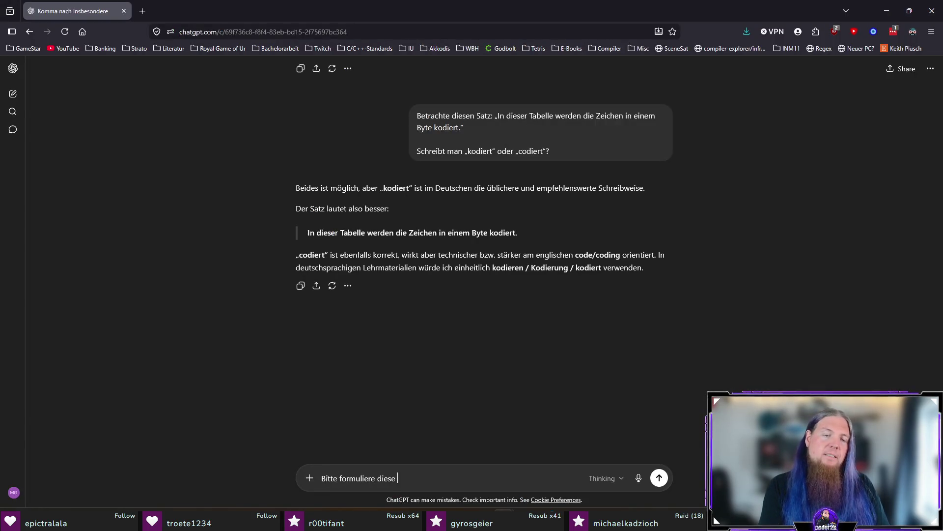
pyautogui.write('kurze Erklärung z')
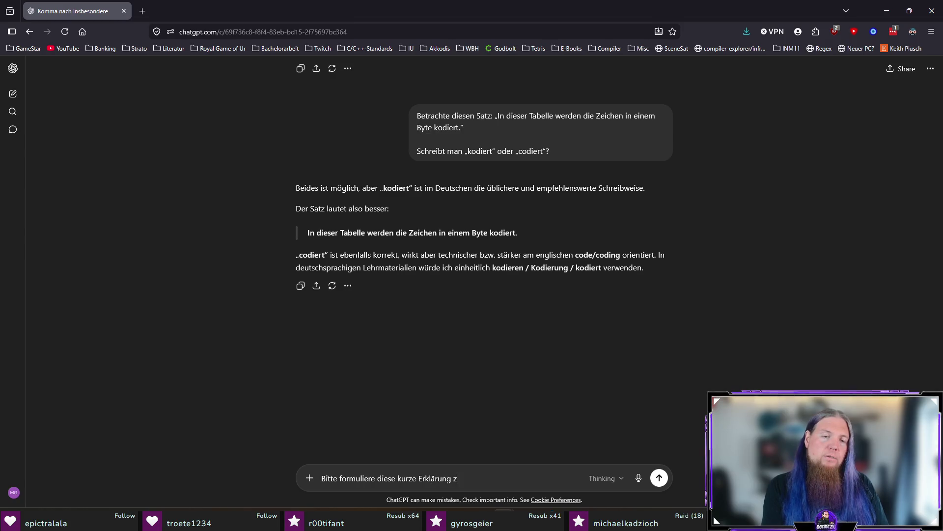
pyautogui.write('um Begriff „Literale“')
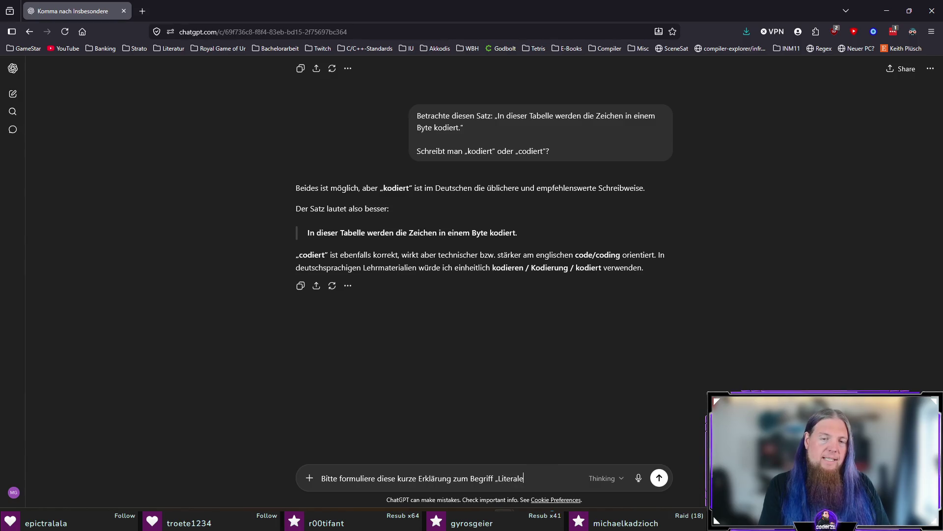
pyautogui.write(' so um, dass ')
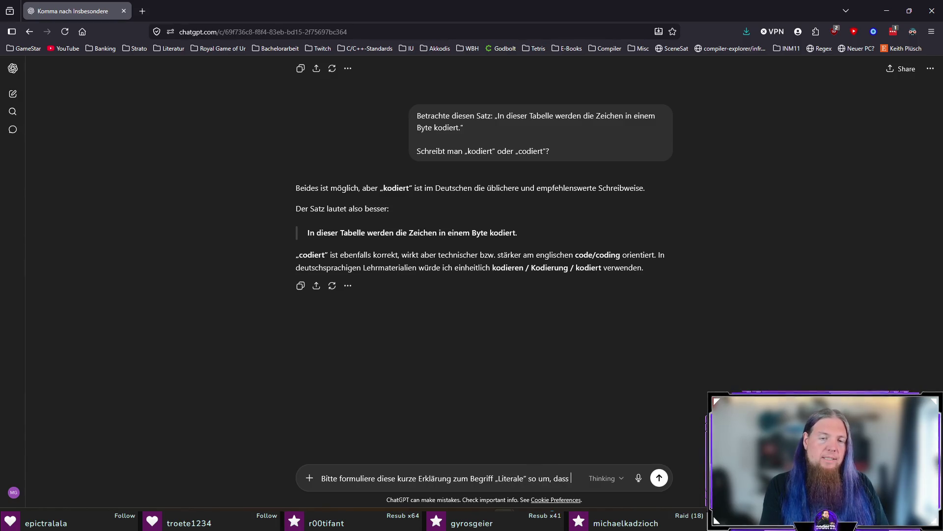
pyautogui.write('sie verständli')
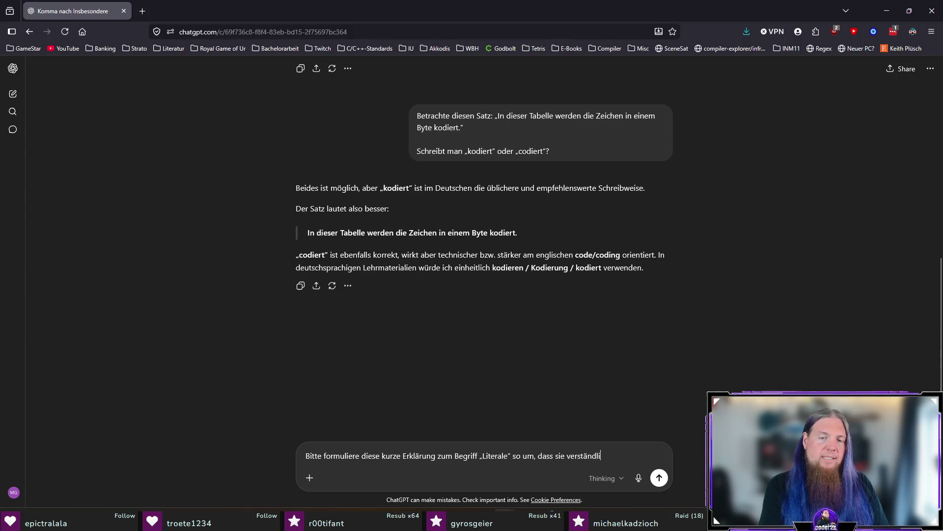
pyautogui.write('cher wird. Insbe')
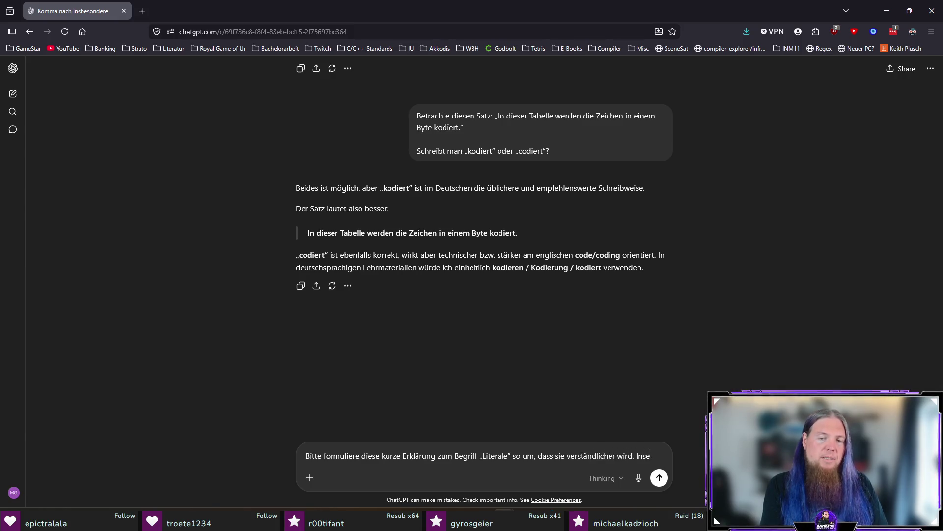
pyautogui.write('sondere be')
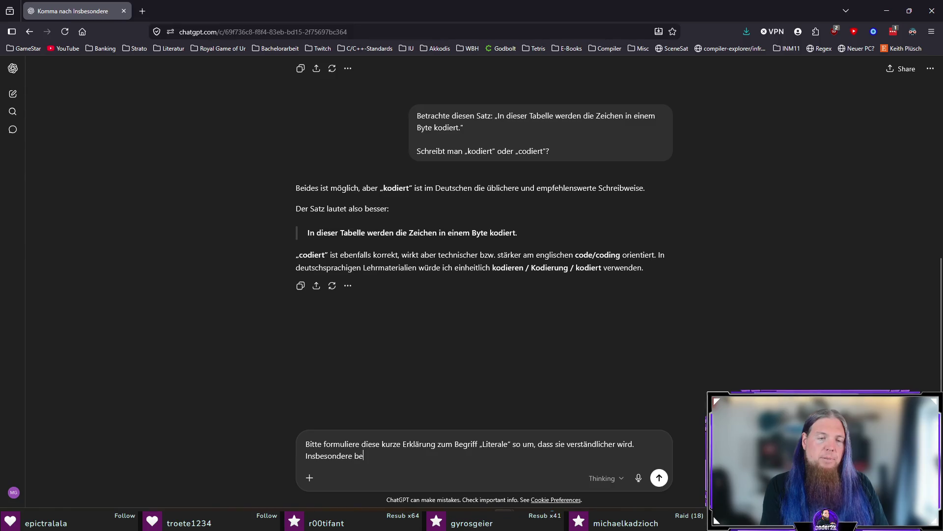
pyautogui.write('trifft das den ')
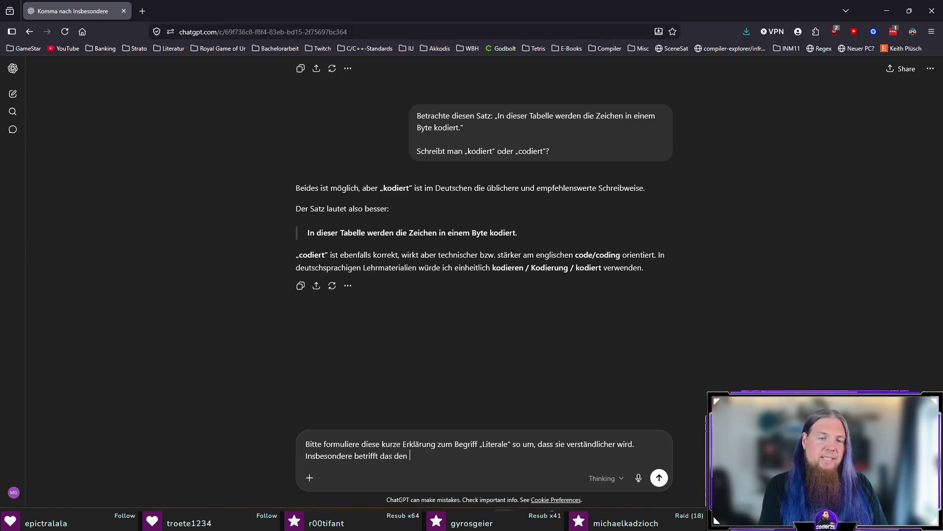
pyautogui.write('ersten Satz:')
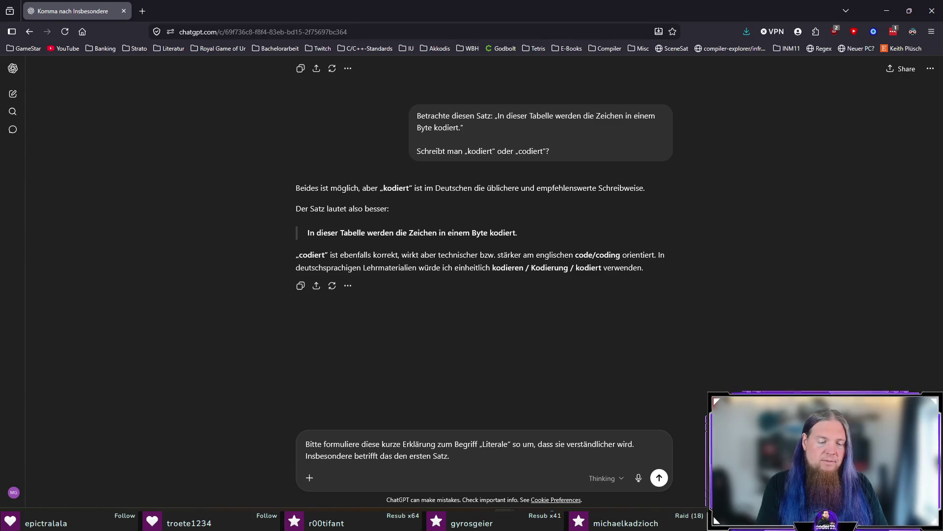
pyautogui.hotkey('shift', 'Return')
pyautogui.hotkey('shift', 'Return')
pyautogui.hotkey('ctrl', 'v')
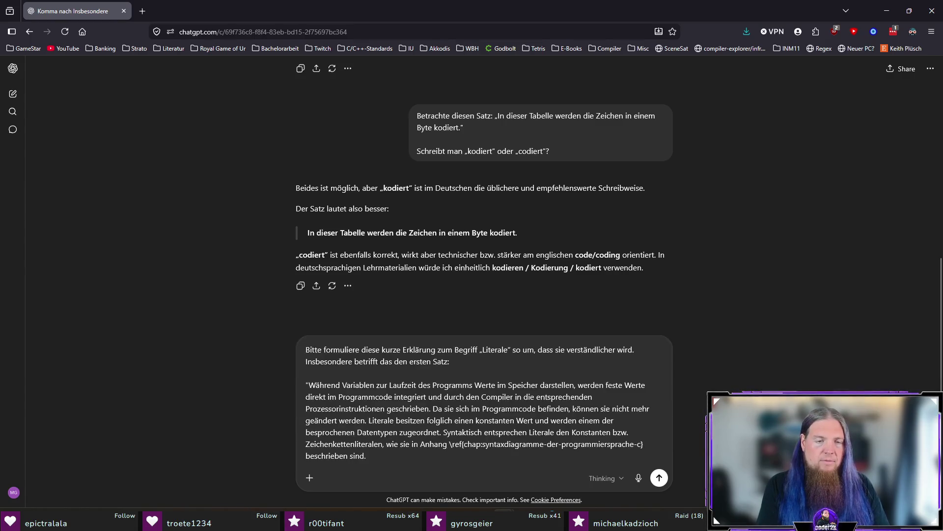
pyautogui.press('Return')
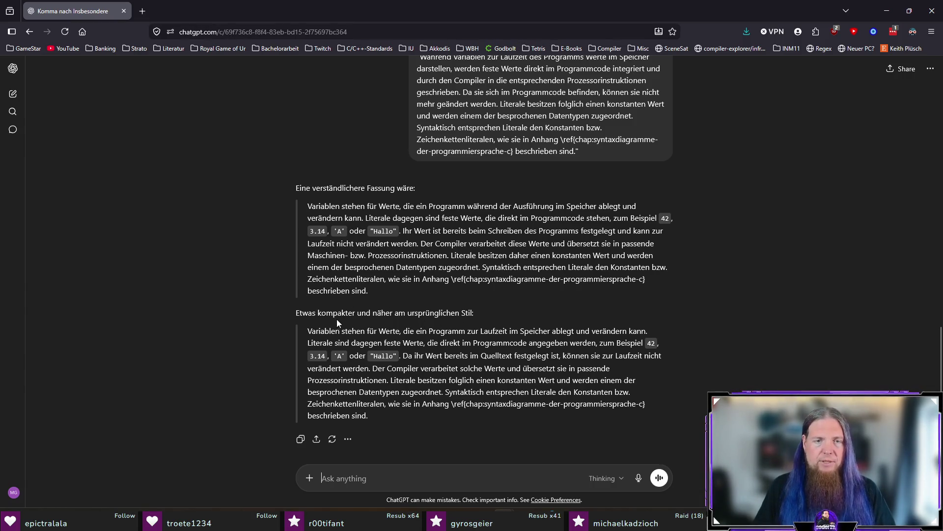
# - Scroll through ChatGPT's answer and select the first suggested rewording of the Literale paragraph
pyautogui.scroll(-1, 418, 308)
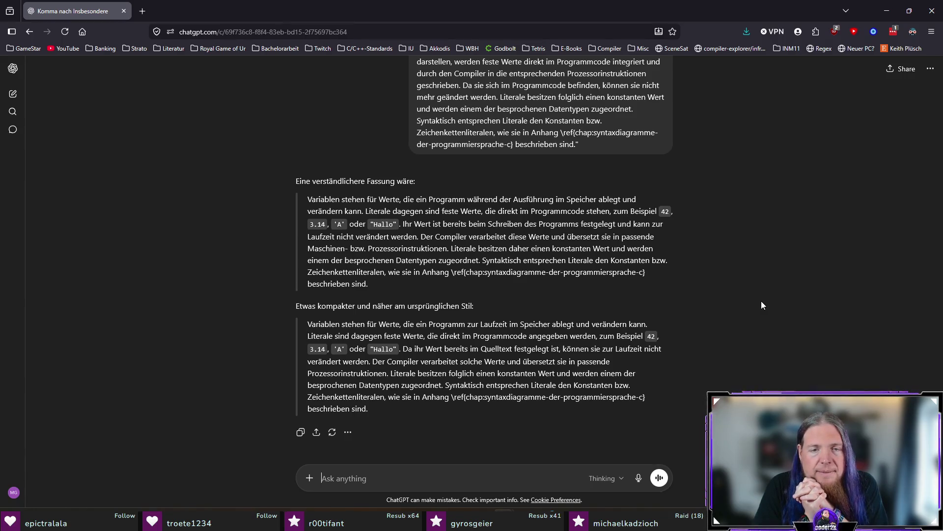
pyautogui.moveTo(370, 284); pyautogui.dragTo(305, 199)
pyautogui.hotkey('ctrl', 'c')
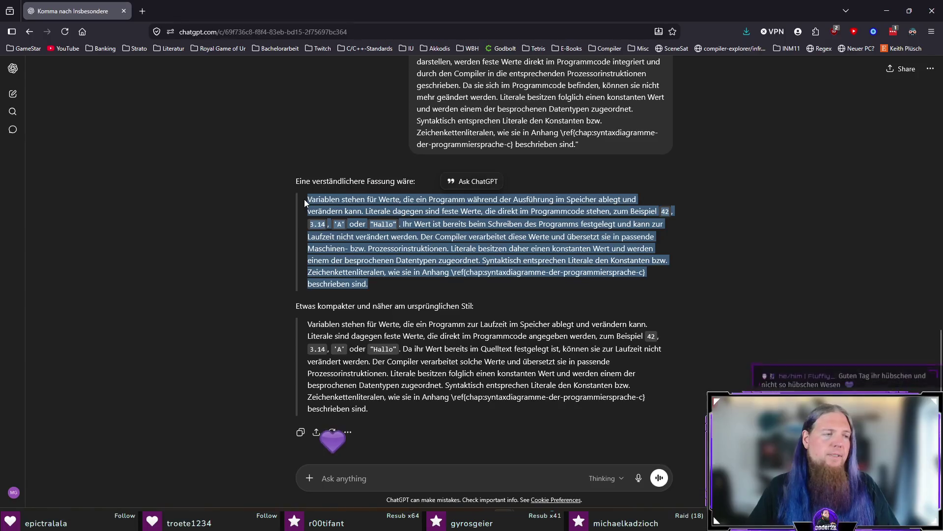
# - Paste ChatGPT's reworded Literale paragraph above the old paragraph on line 147
pyautogui.hotkey('alt', 'Tab')
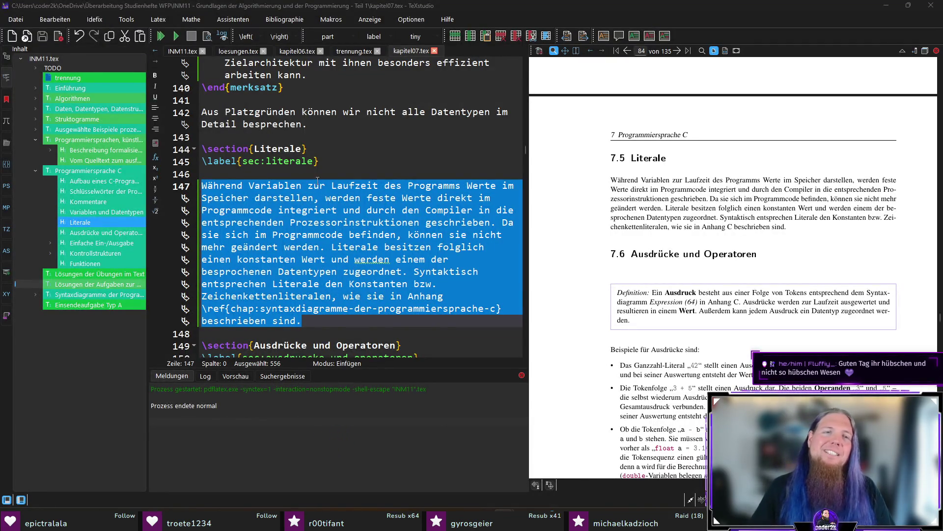
pyautogui.press('Left')
pyautogui.press('Return')
pyautogui.press('Return')
pyautogui.press('Up')
pyautogui.press('Up')
pyautogui.hotkey('ctrl', 'v')
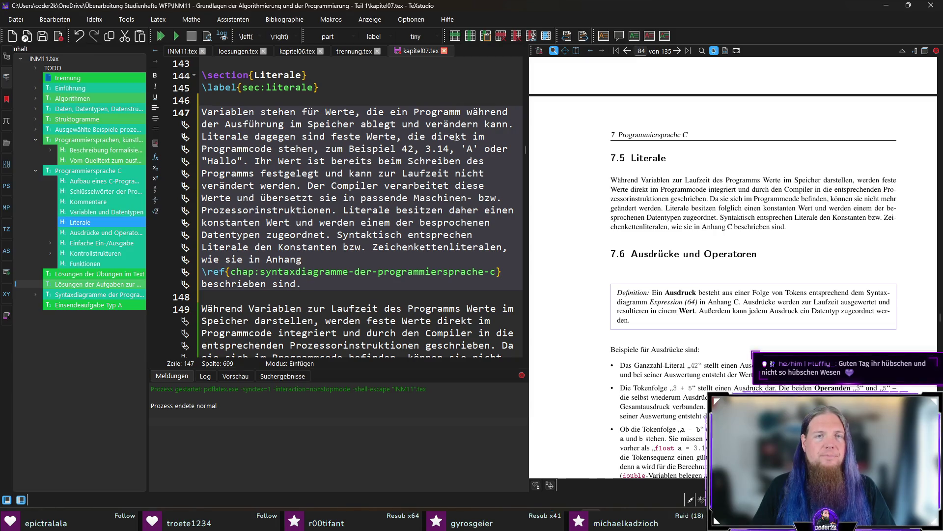
# - Wrap the examples 42 and 3.14 in \mintinline{./c23_c_lexer.py}|…| inline code
pyautogui.click(404, 148)
pyautogui.write('\\c')
pyautogui.write('\\mintinline{./c23_c_lexer.py}||')
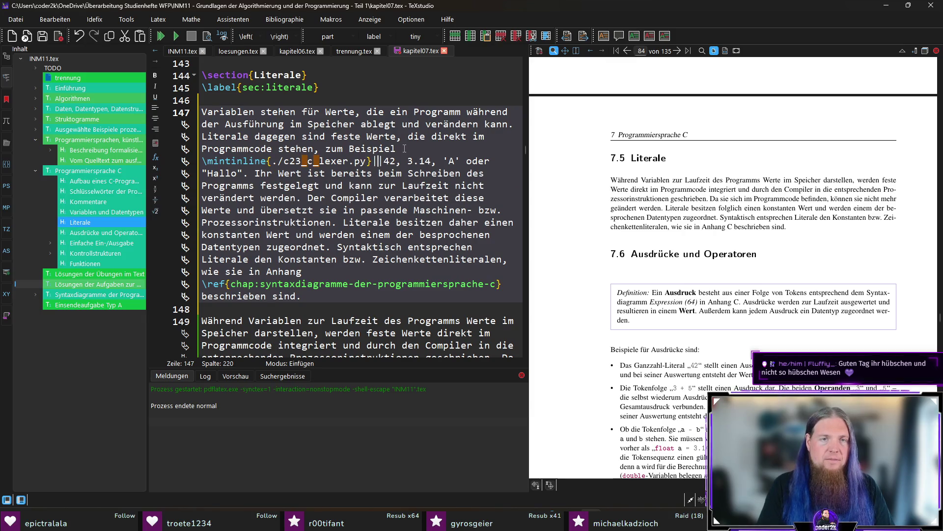
pyautogui.press('Delete')
pyautogui.press('Right')
pyautogui.press('Right')
pyautogui.write('|')
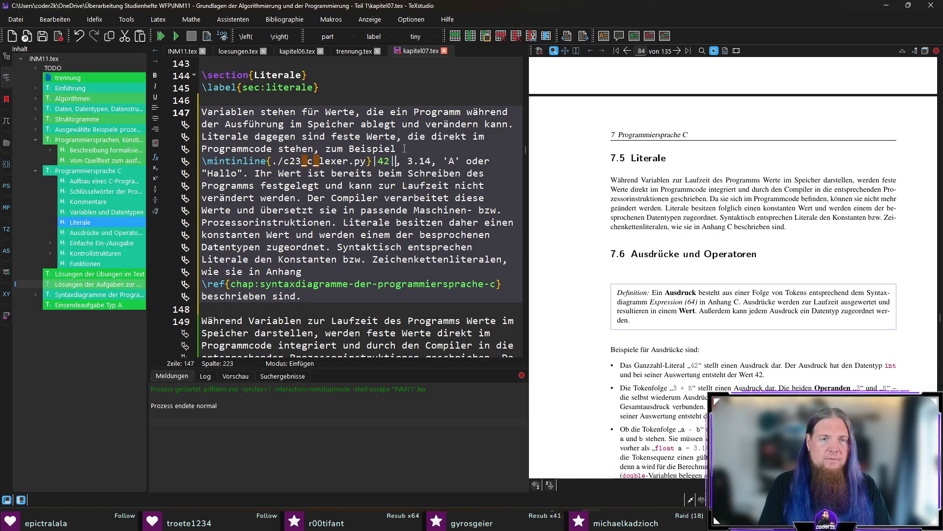
pyautogui.press('Right')
pyautogui.press('Right')
pyautogui.write('\\mintinline{./c23_c_lexer.py}|')
pyautogui.press('Delete')
pyautogui.press('Right')
pyautogui.press('Right')
pyautogui.press('Right')
pyautogui.write('|')
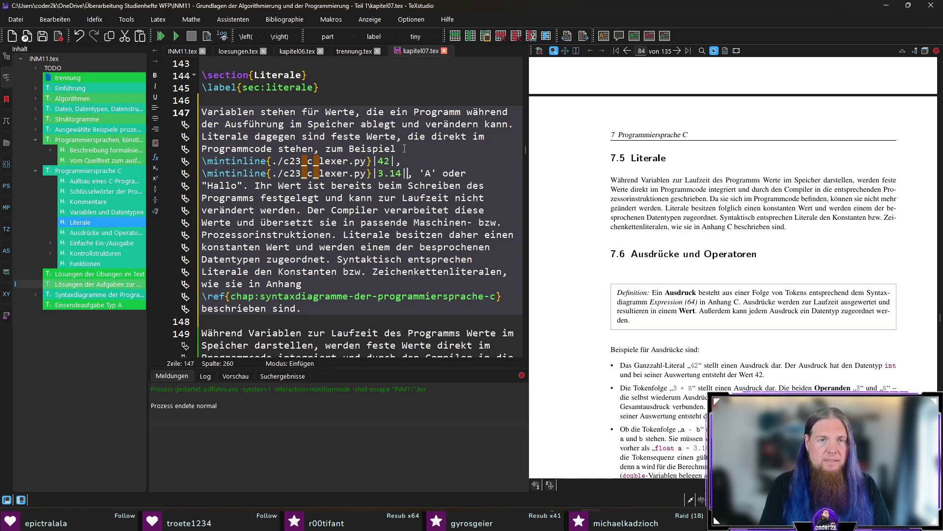
# - Format 'A' and "Hallo" as inline code, removing the stray duplicated 'A'
pyautogui.press('Right')
pyautogui.press('Right')
pyautogui.write('\\mintinline{./c23_c_lexer.py}||')
pyautogui.write("'A'")
pyautogui.press('Delete')
pyautogui.press('Delete')
pyautogui.press('Delete')
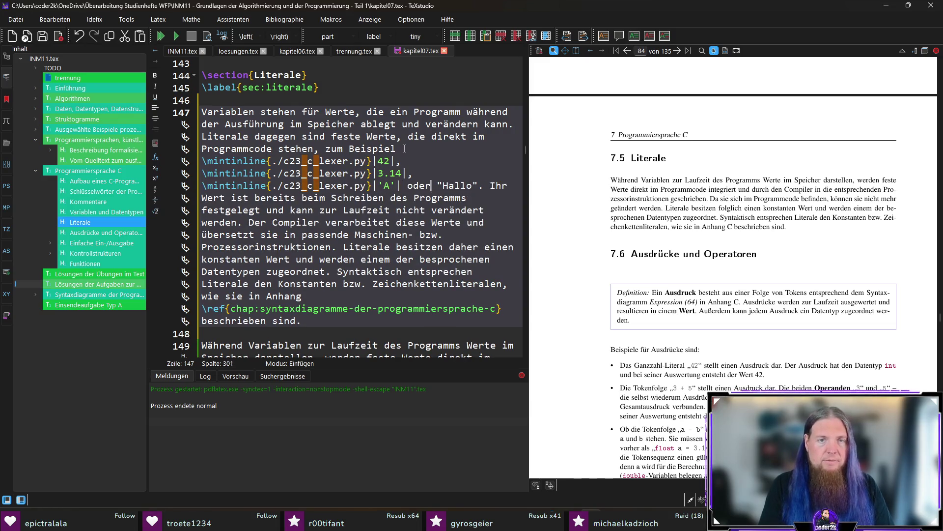
pyautogui.write('\\mintinline{./c23_c_lexer.py}|')
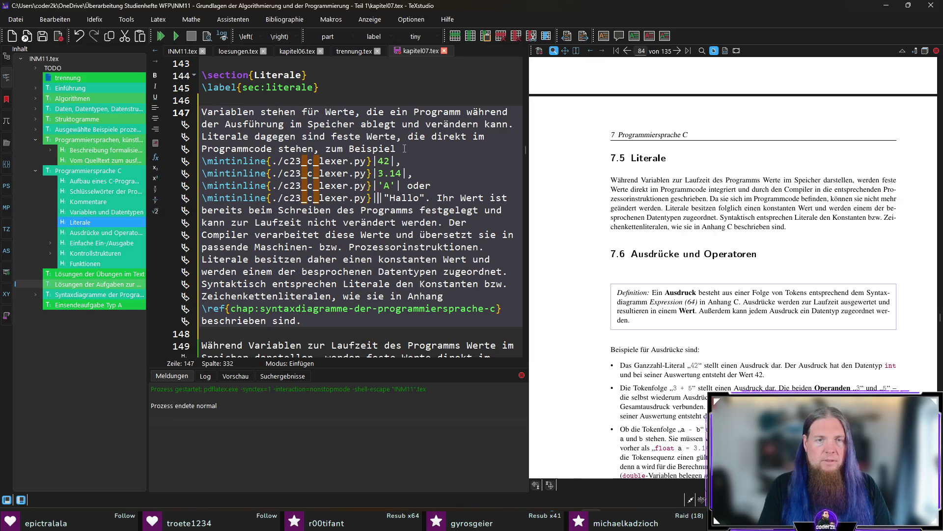
pyautogui.write('|')
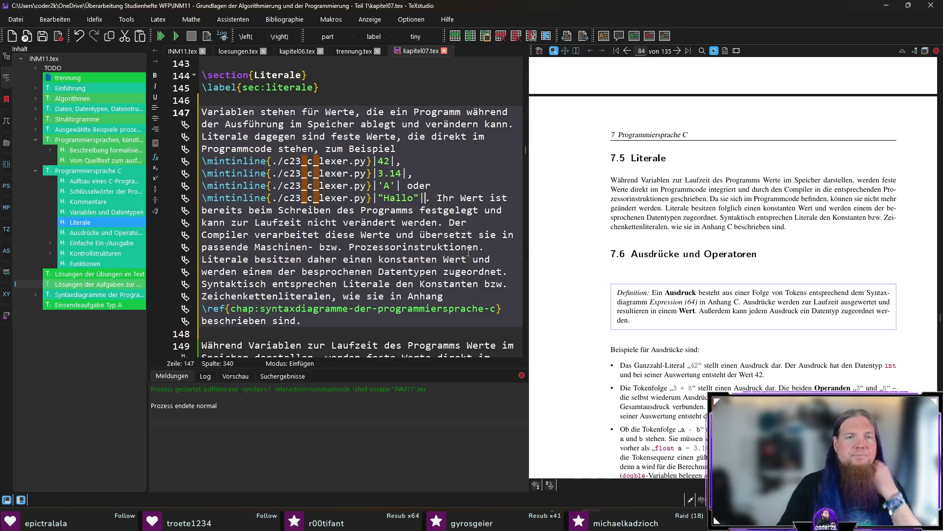
# - Delete the old duplicate Literale paragraph below the new one
pyautogui.press('Down')
pyautogui.press('Down')
pyautogui.press('End')
pyautogui.scroll(-1, 447, 217)
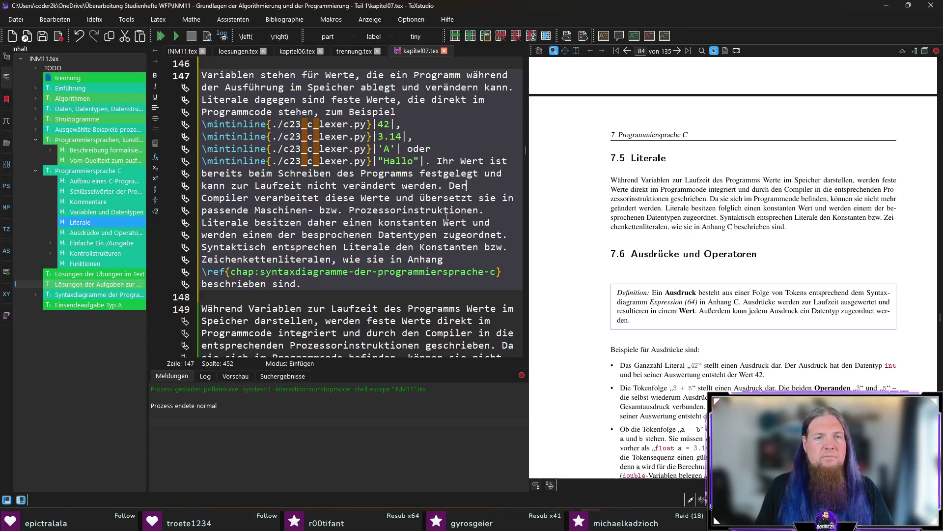
pyautogui.click(395, 284)
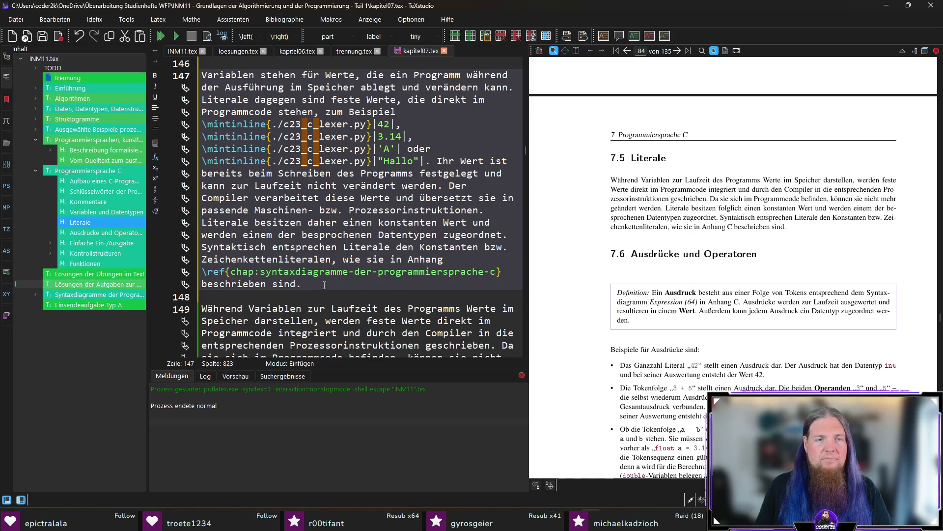
pyautogui.hotkey('shift', 'Down')
pyautogui.hotkey('shift', 'Down')
pyautogui.hotkey('shift', 'Down')
pyautogui.press('Delete')
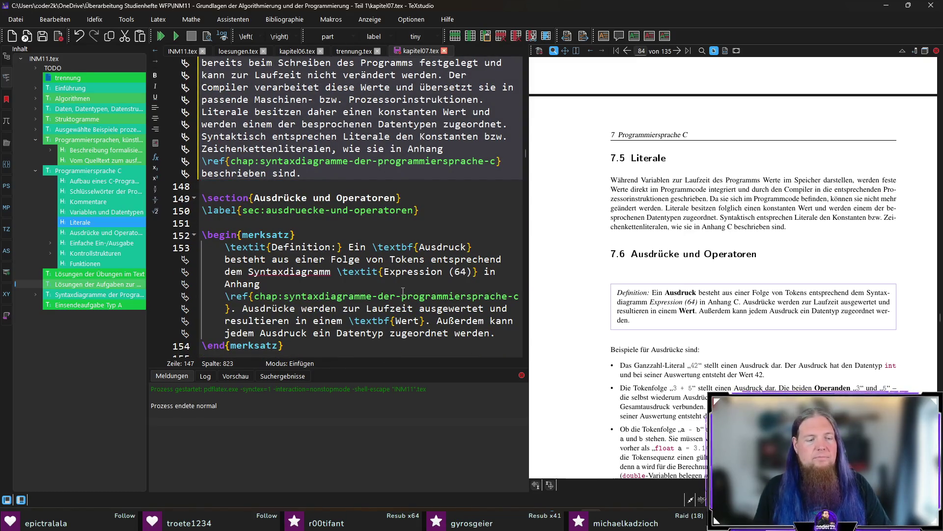
# - Recompile with F5 and scroll the preview to check the reworded Literale paragraph
pyautogui.press('F5')
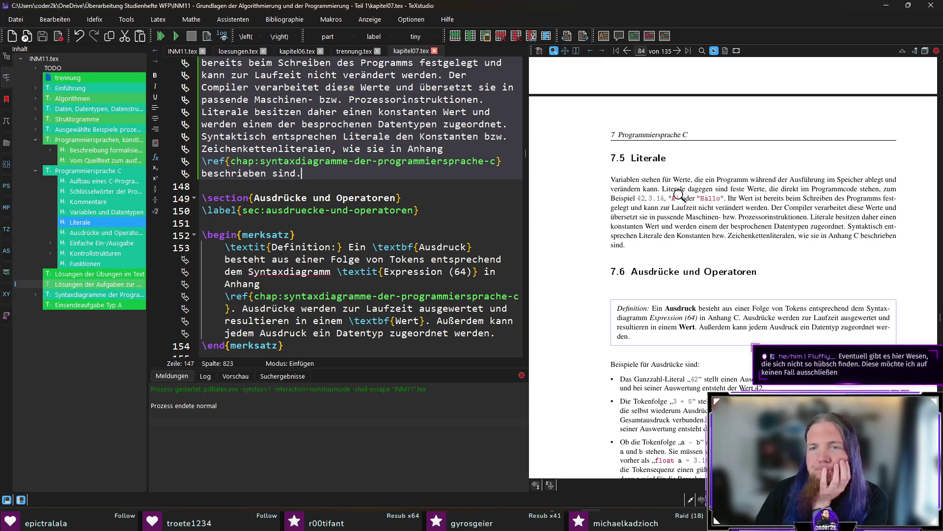
pyautogui.scroll(-3, 818, 227)
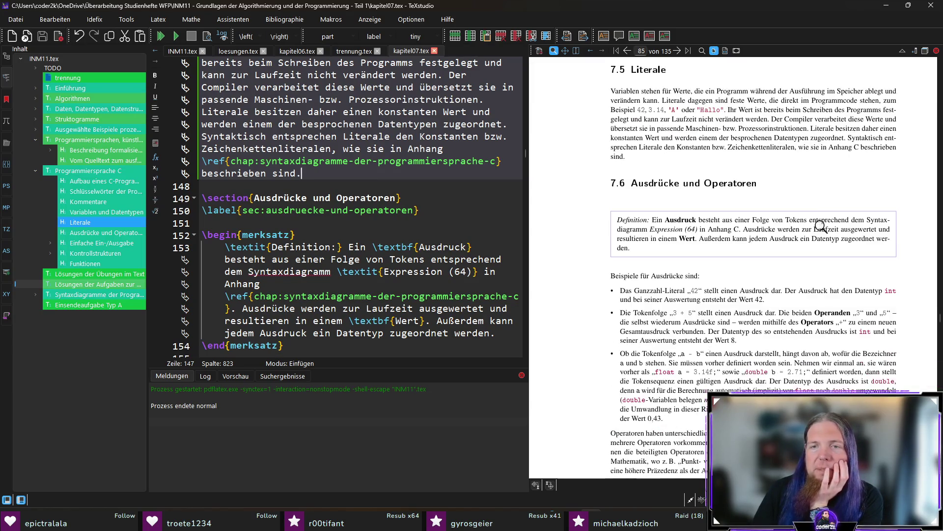
# - Scroll the PDF preview to page 85 and magnify the 'Beispiele für Ausdrücke' list
pyautogui.scroll(-2, 760, 230)
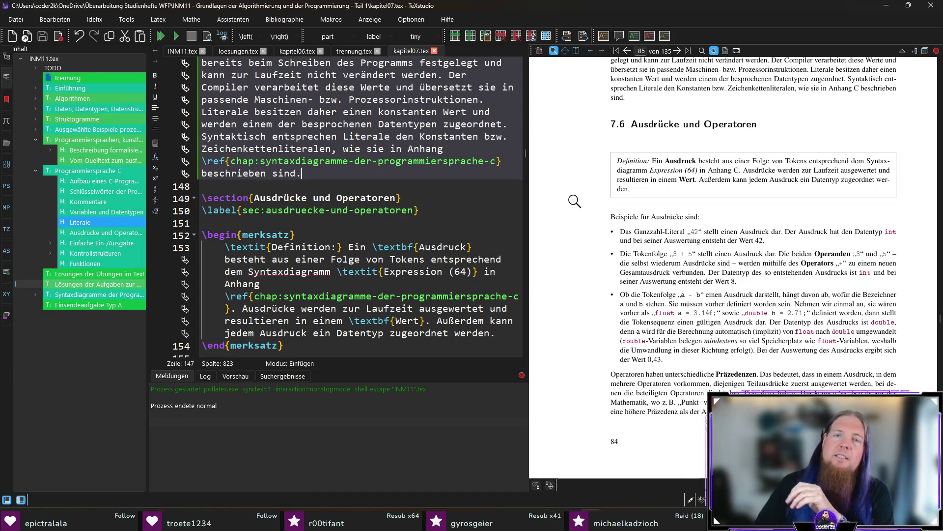
pyautogui.scroll(-3, 575, 200)
pyautogui.scroll(-1, 575, 201)
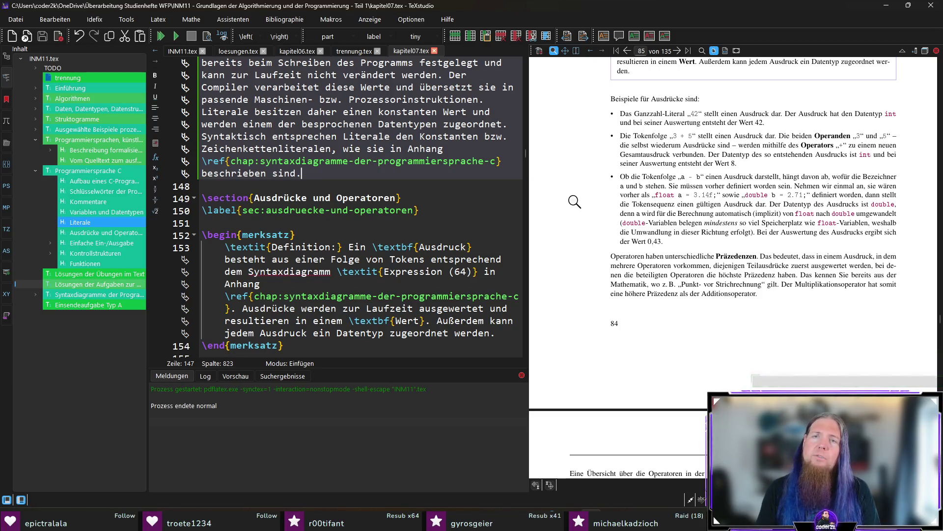
pyautogui.moveTo(695, 121); pyautogui.dragTo(700, 118)
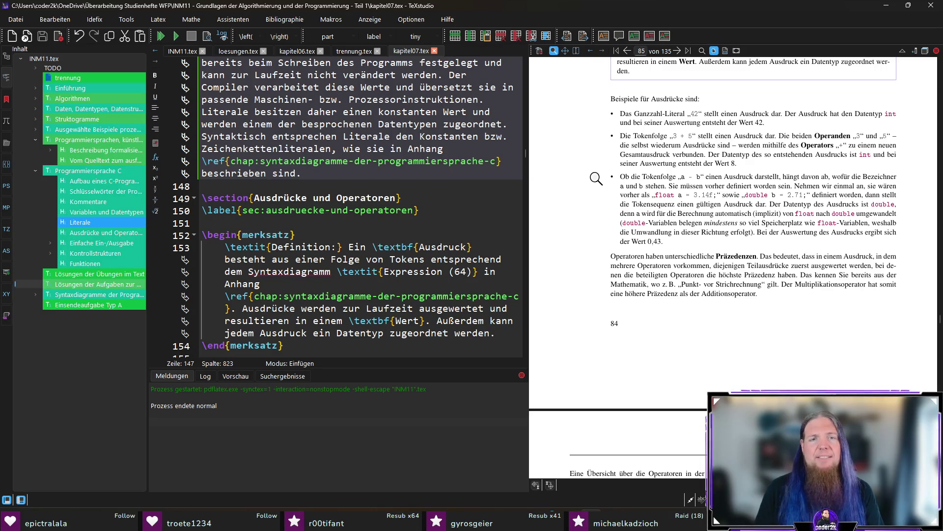
# - Jump to the Ausdrücke source and remove the „“ quotes around the 42 and 3 + 5 snippets
pyautogui.keyDown('ctrl'); pyautogui.click(644, 117); pyautogui.keyUp('ctrl')
pyautogui.scroll(-1, 403, 281)
pyautogui.scroll(-2, 403, 281)
pyautogui.press('BackSpace')
pyautogui.click(231, 186)
pyautogui.press('BackSpace')
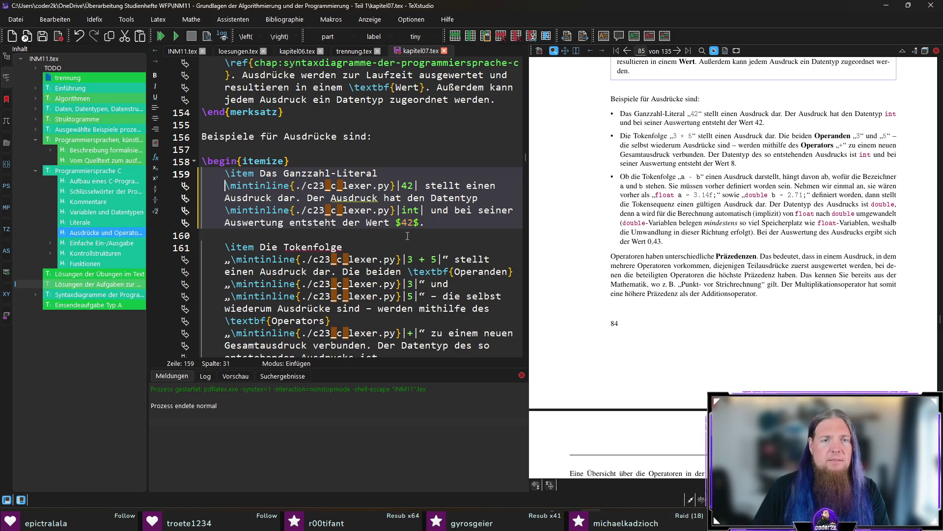
pyautogui.scroll(-1, 408, 236)
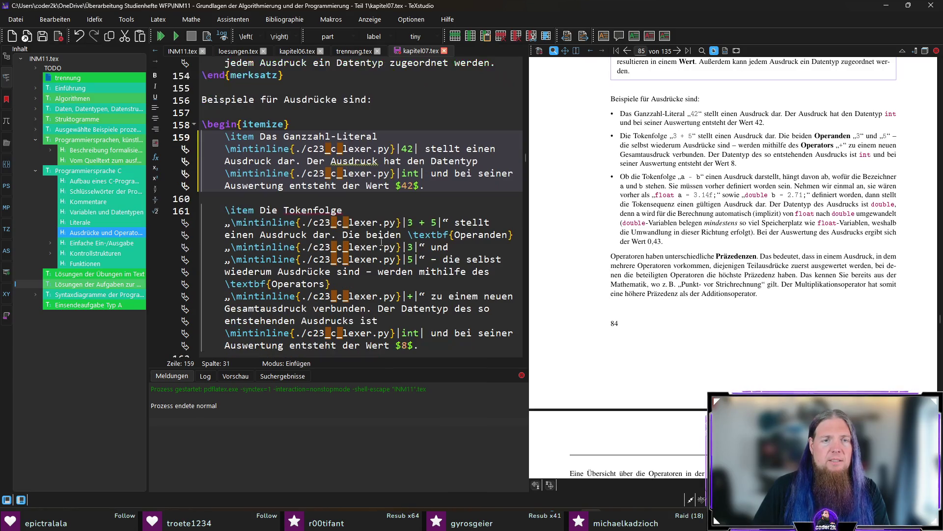
pyautogui.click(451, 223)
pyautogui.press('BackSpace')
pyautogui.click(231, 223)
pyautogui.press('BackSpace')
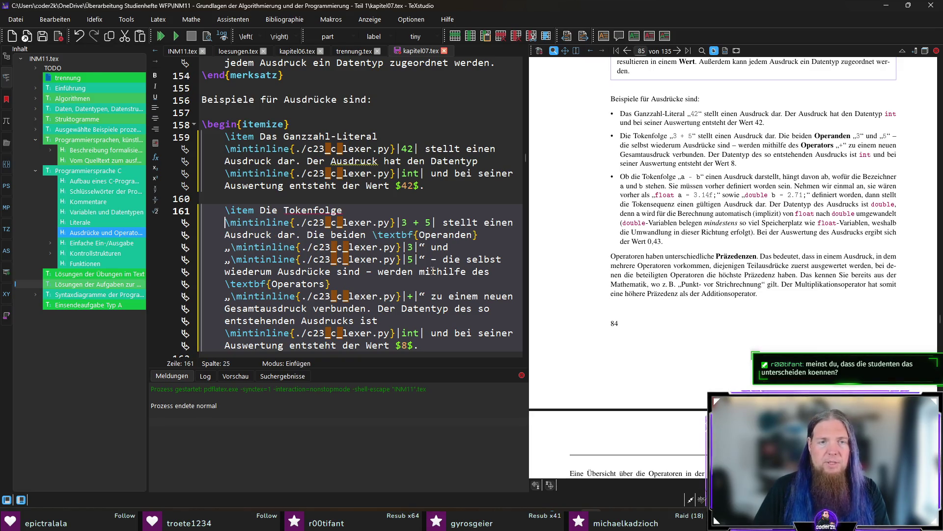
# - Remove the „“ quotes around the 3, 5 and + operand snippets
pyautogui.click(426, 246)
pyautogui.press('BackSpace')
pyautogui.click(231, 247)
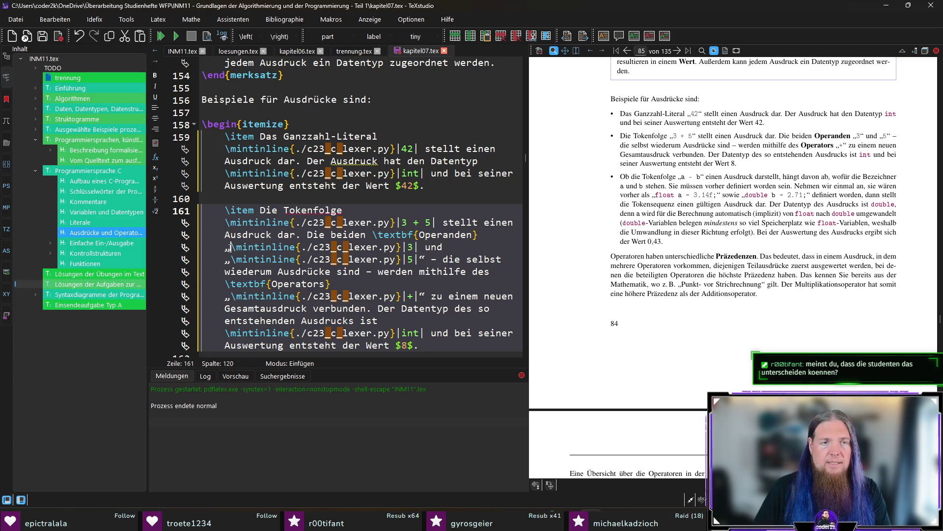
pyautogui.press('BackSpace')
pyautogui.click(232, 259)
pyautogui.press('BackSpace')
pyautogui.click(419, 259)
pyautogui.press('BackSpace')
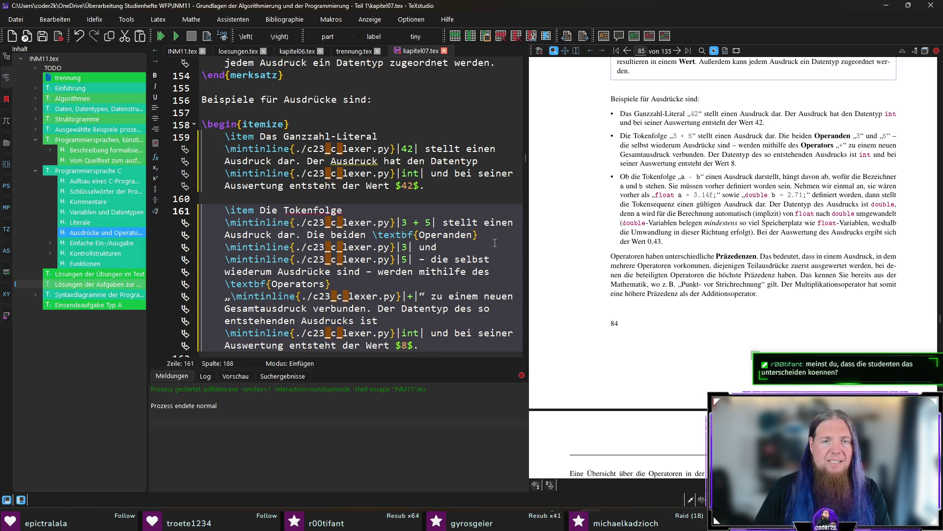
pyautogui.scroll(-1, 420, 259)
pyautogui.click(419, 259)
pyautogui.press('BackSpace')
pyautogui.click(229, 261)
pyautogui.press('BackSpace')
# - Recompile with F5 and magnify the updated Ausdrücke examples in the preview
pyautogui.press('F5')
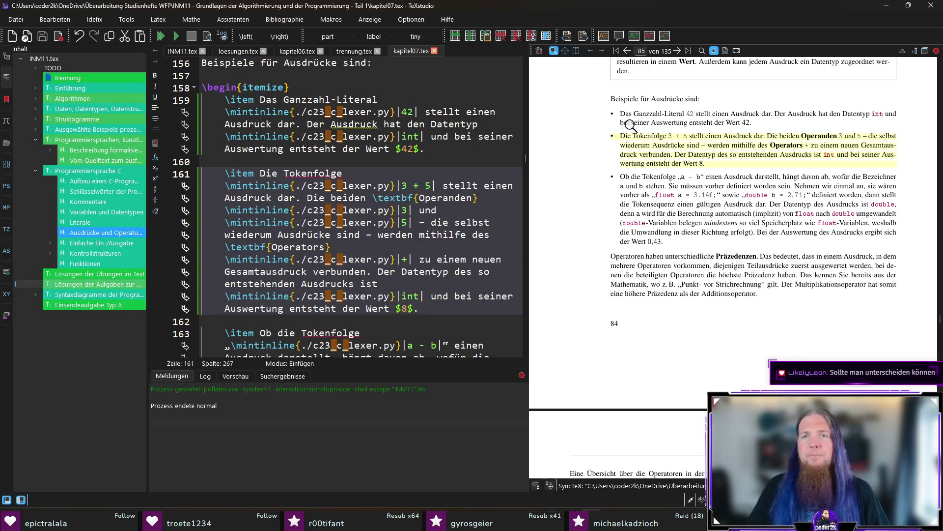
pyautogui.click(694, 130)
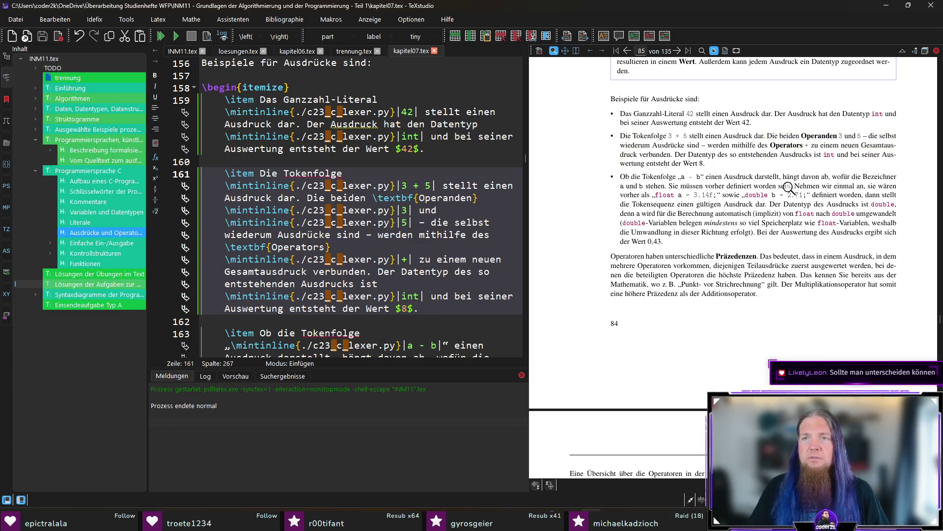
pyautogui.moveTo(677, 142); pyautogui.dragTo(679, 136)
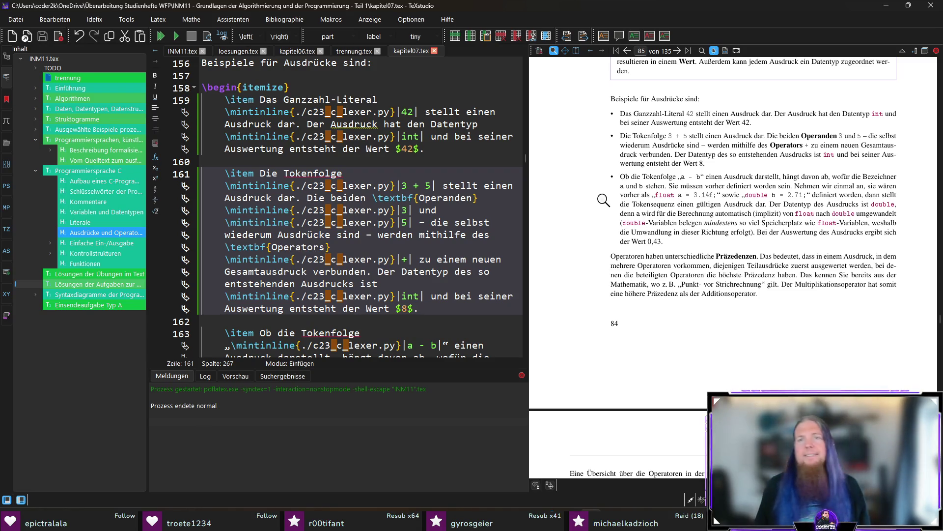
# - Remove the quotation marks around the a - b example and save the chapter
pyautogui.scroll(-3, 338, 227)
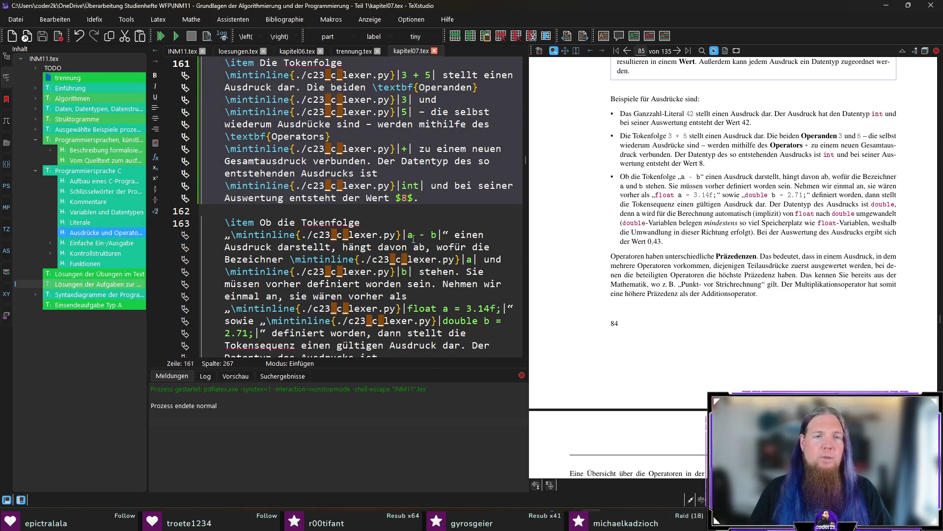
pyautogui.click(230, 235)
pyautogui.press('BackSpace')
pyautogui.click(443, 235)
pyautogui.press('BackSpace')
pyautogui.hotkey('ctrl', 's')
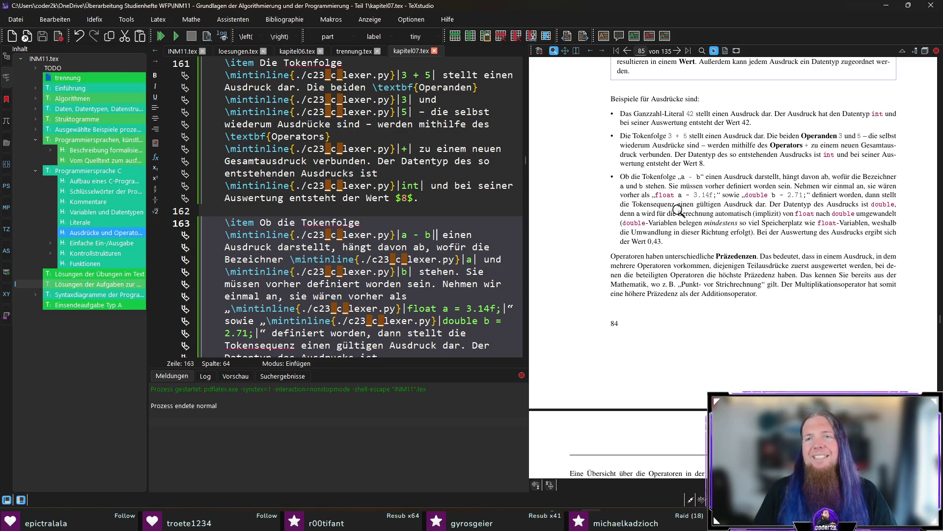
# - Magnify the a - b example in the preview and recompile the PDF
pyautogui.moveTo(661, 198); pyautogui.dragTo(706, 194)
pyautogui.click(417, 295)
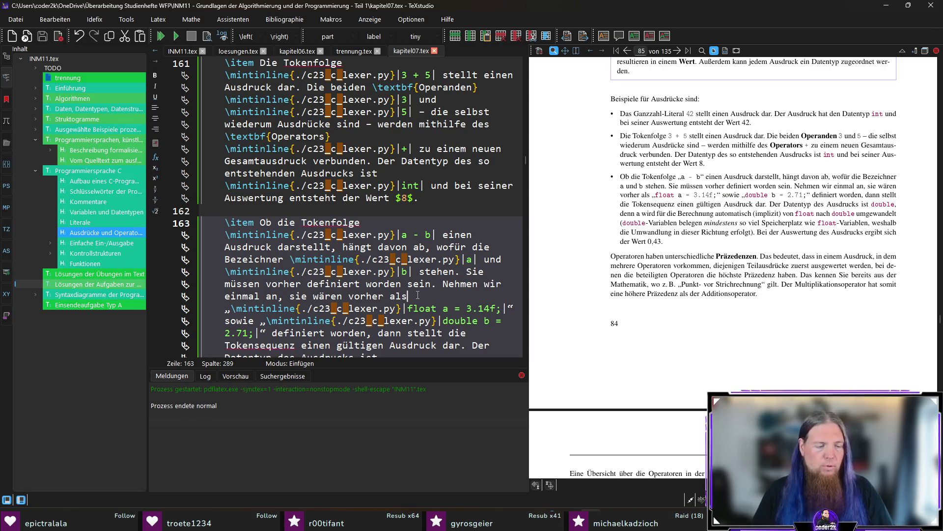
pyautogui.press('F5')
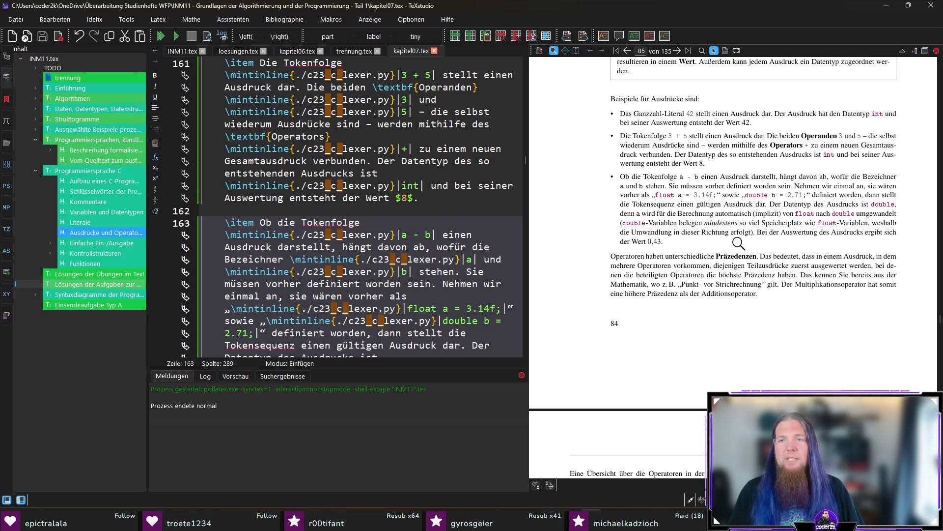
# - Check the text around 'der Wert 0,43', then select the precedence paragraph's first two sentences
pyautogui.moveTo(648, 244); pyautogui.dragTo(655, 243)
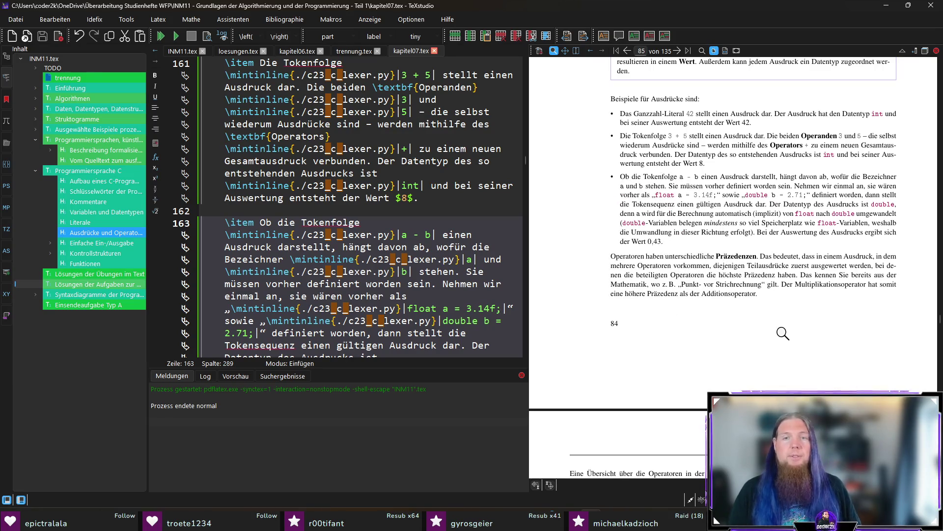
pyautogui.scroll(-1, 782, 332)
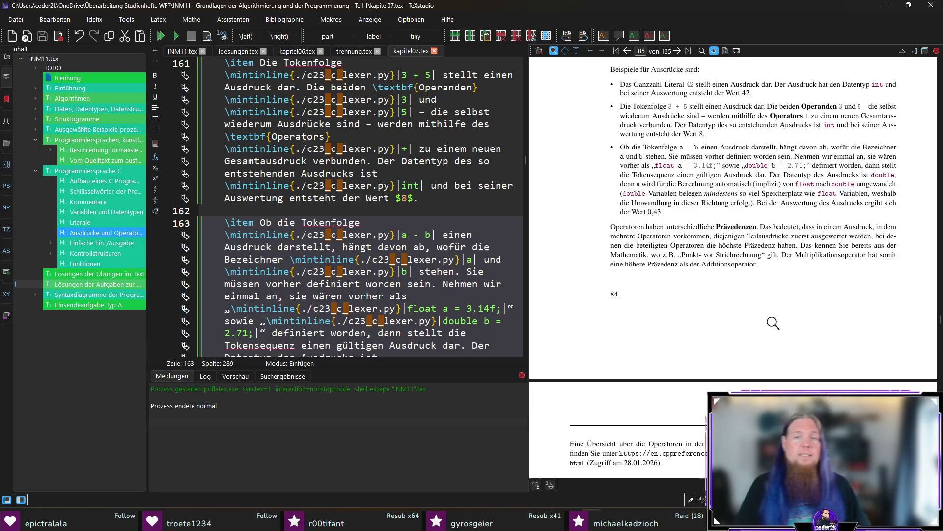
pyautogui.keyDown('ctrl'); pyautogui.click(641, 227); pyautogui.keyUp('ctrl')
pyautogui.scroll(-9, 284, 189)
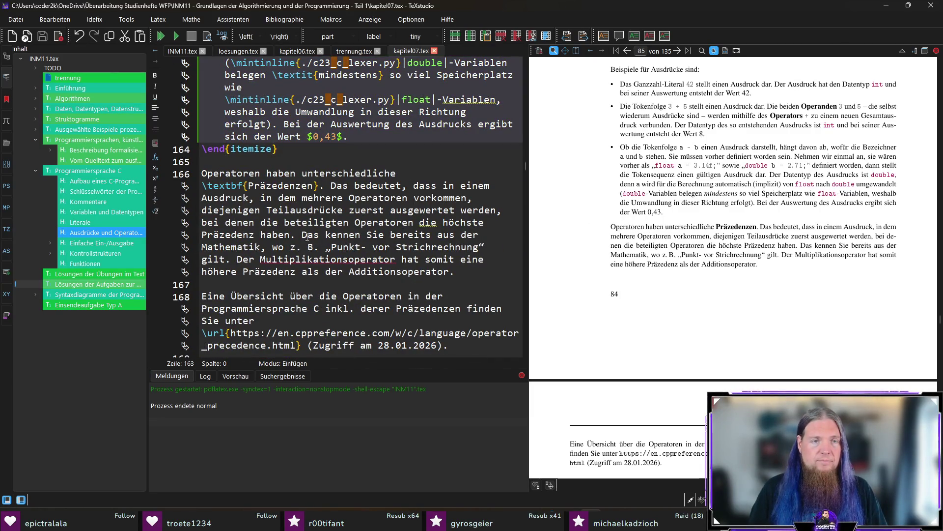
pyautogui.moveTo(299, 234); pyautogui.dragTo(184, 172)
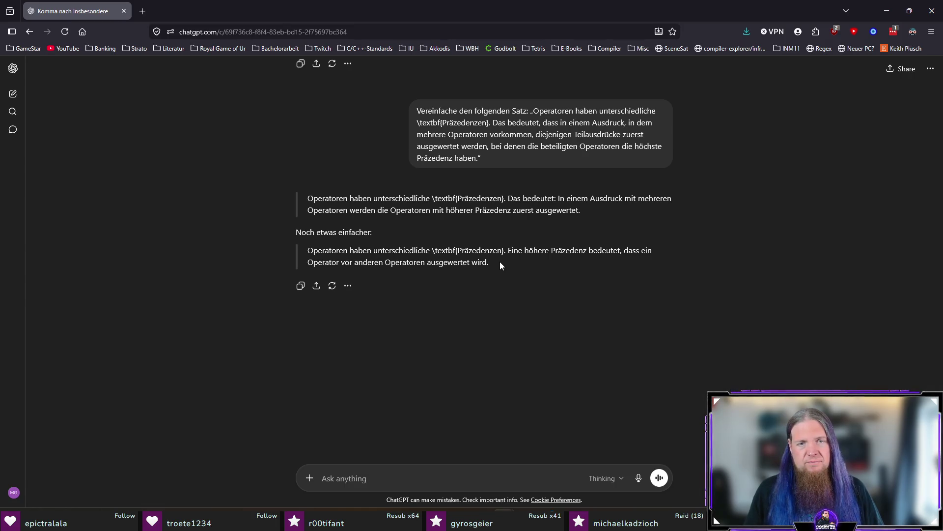
# - Select ChatGPT's simplest rewording of the precedence sentences and return to TeXstudio
pyautogui.moveTo(499, 262)
pyautogui.mouseDown()
pyautogui.moveTo(356, 262)
pyautogui.moveTo(306, 250)
pyautogui.moveTo(202, 172)
pyautogui.moveTo(274, 222)
pyautogui.moveTo(300, 185)
pyautogui.mouseUp()
pyautogui.hotkey('alt', 'Tab')
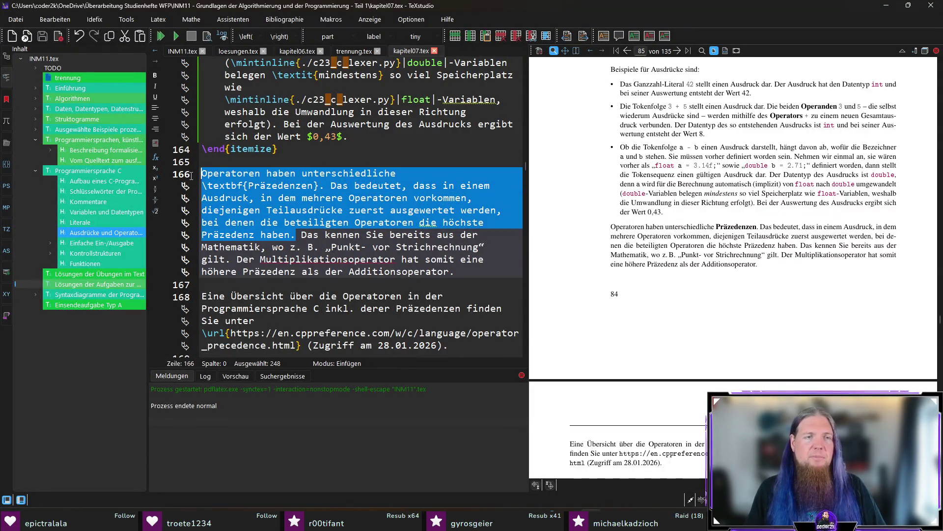
# - Replace the two precedence sentences with the simplified sentence, save, and recompile
pyautogui.hotkey('ctrl', 'v')
pyautogui.hotkey('ctrl', 's')
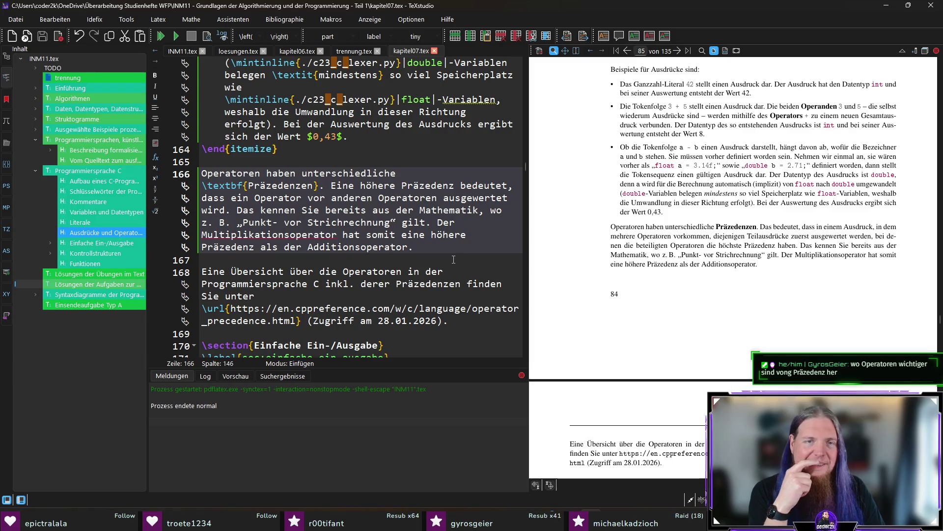
pyautogui.press('F5')
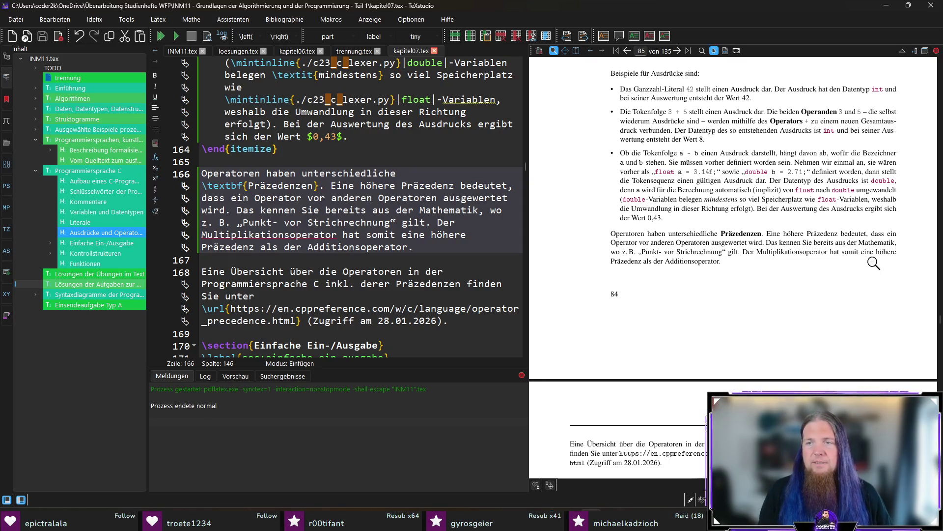
# - Insert 'beispielsweise' after 'somit' in the precedence paragraph, save, and recompile
pyautogui.keyDown('ctrl'); pyautogui.click(849, 251); pyautogui.keyUp('ctrl')
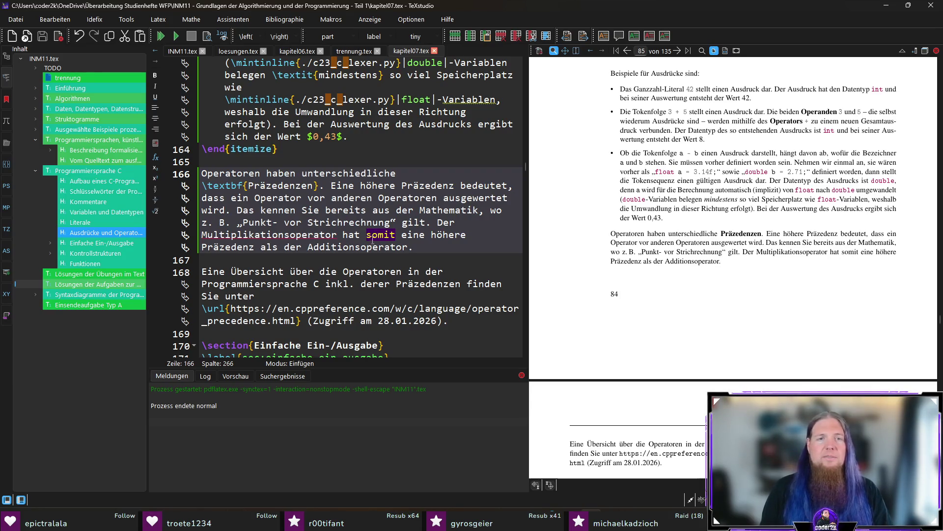
pyautogui.click(398, 235)
pyautogui.write('beispielsweise')
pyautogui.hotkey('ctrl', 's')
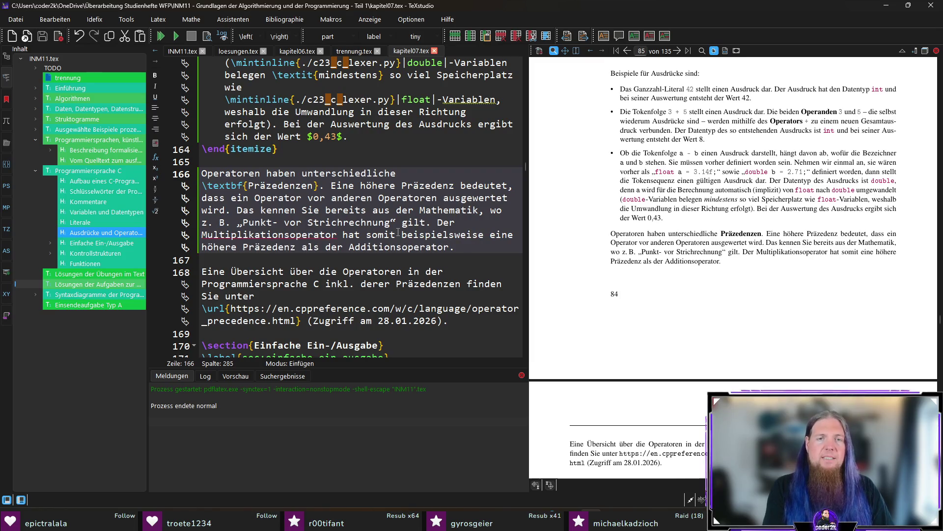
pyautogui.press('F5')
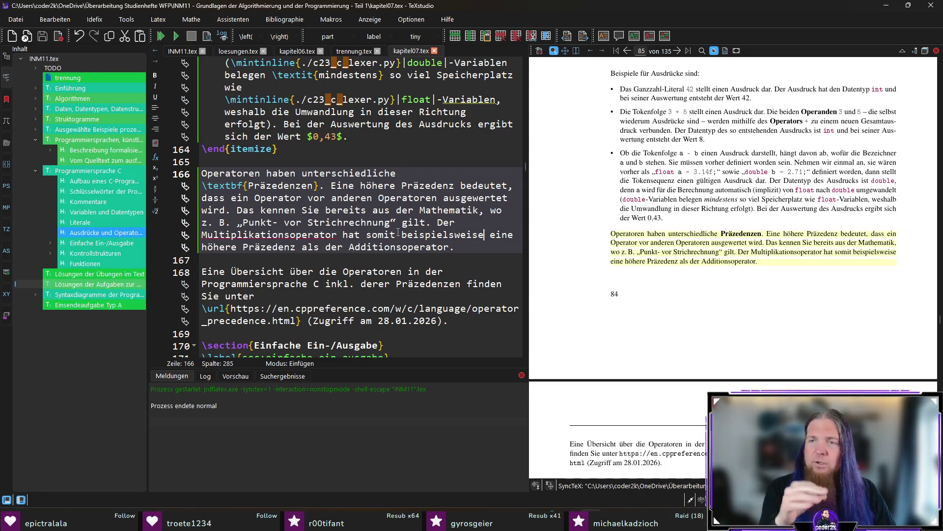
pyautogui.press('End')
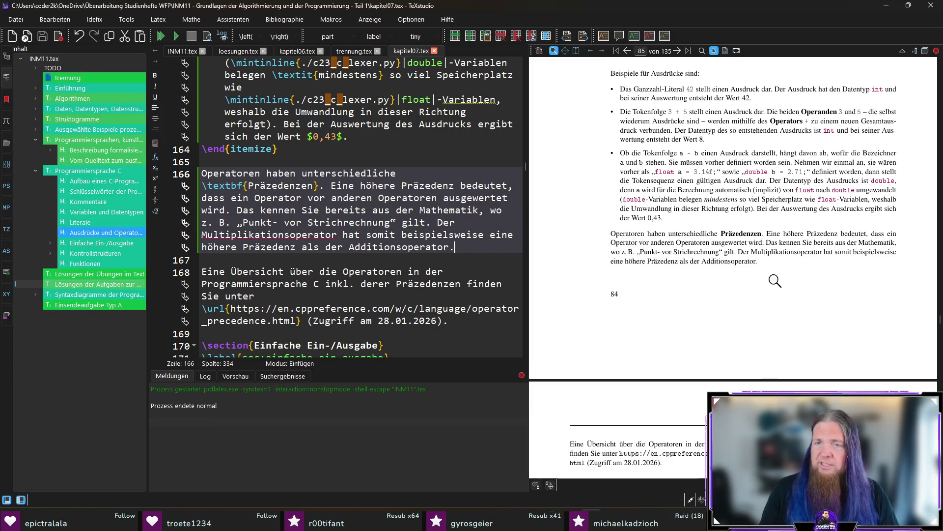
pyautogui.scroll(-3, 776, 279)
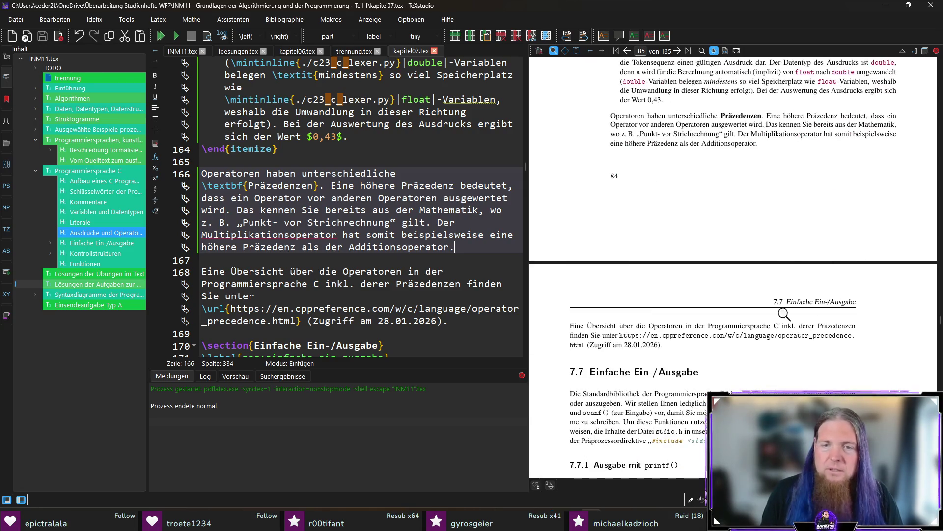
# - Change 'derer' to 'deren' in the operator-overview sentence on line 168 and recompile
pyautogui.scroll(-2, 882, 336)
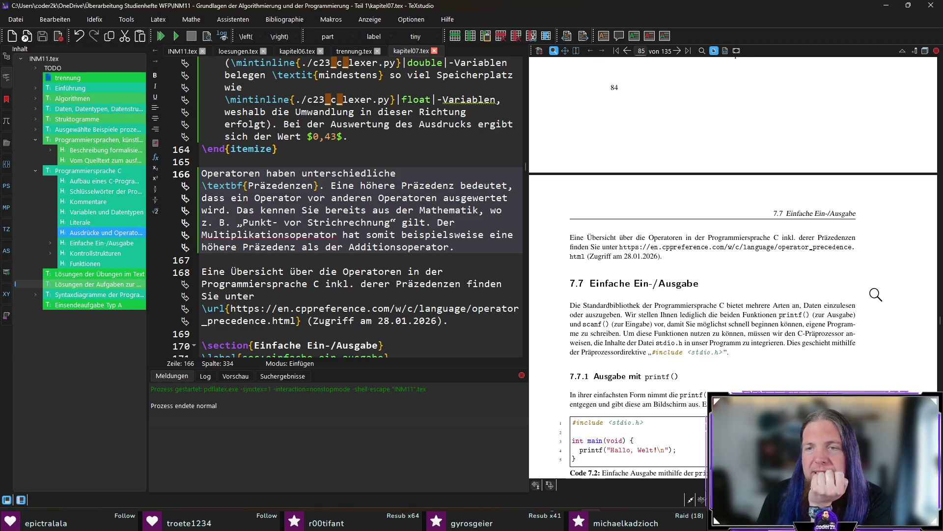
pyautogui.keyDown('ctrl'); pyautogui.click(802, 237); pyautogui.keyUp('ctrl')
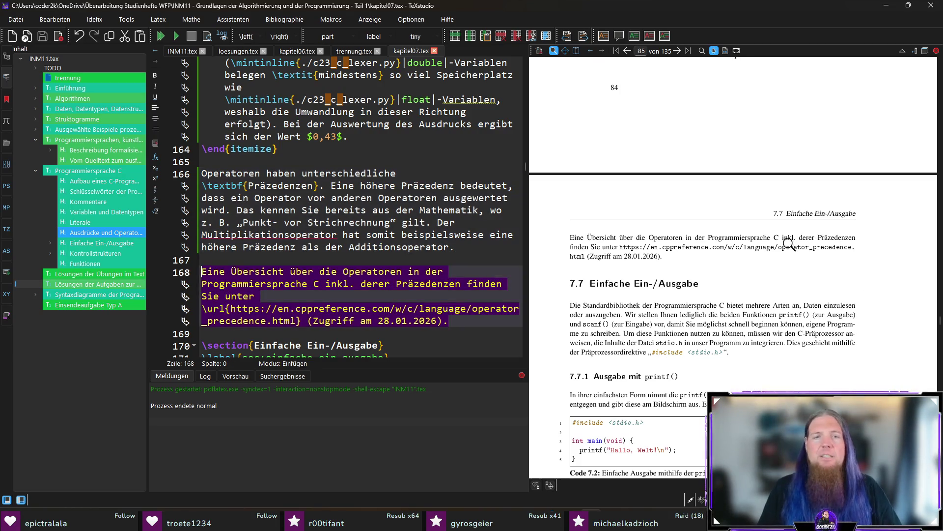
pyautogui.click(391, 285)
pyautogui.press('BackSpace')
pyautogui.write('n')
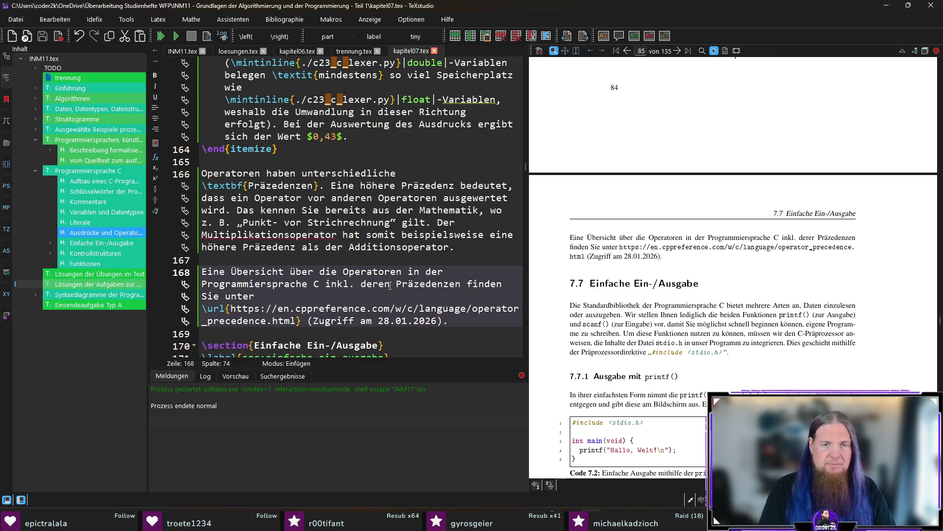
pyautogui.press('F5')
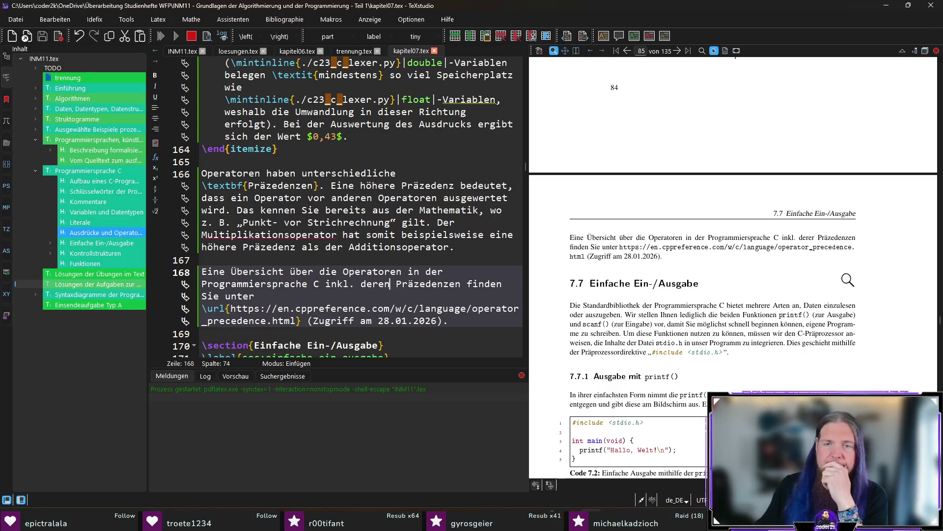
# - Scroll through the recompiled PDF preview to the start of section 7.7
pyautogui.scroll(-2, 840, 280)
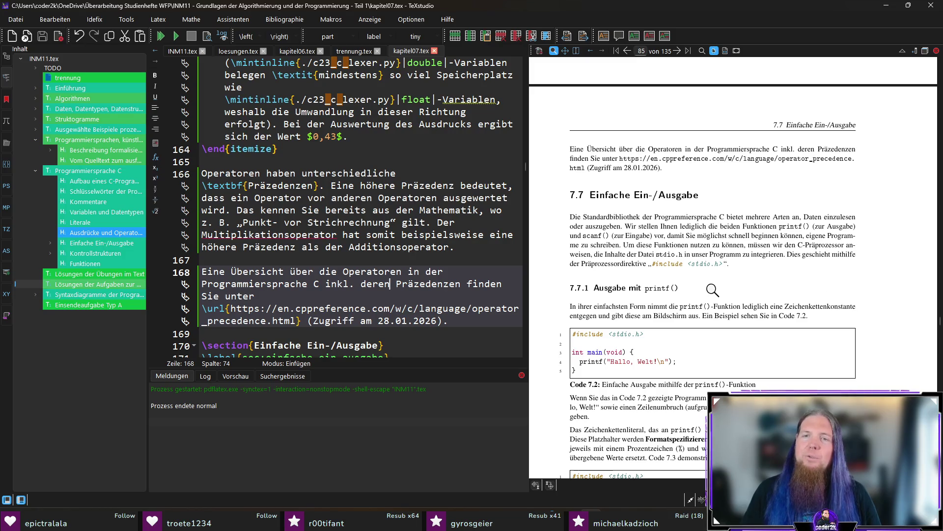
pyautogui.scroll(-2, 895, 291)
pyautogui.scroll(-1, 894, 291)
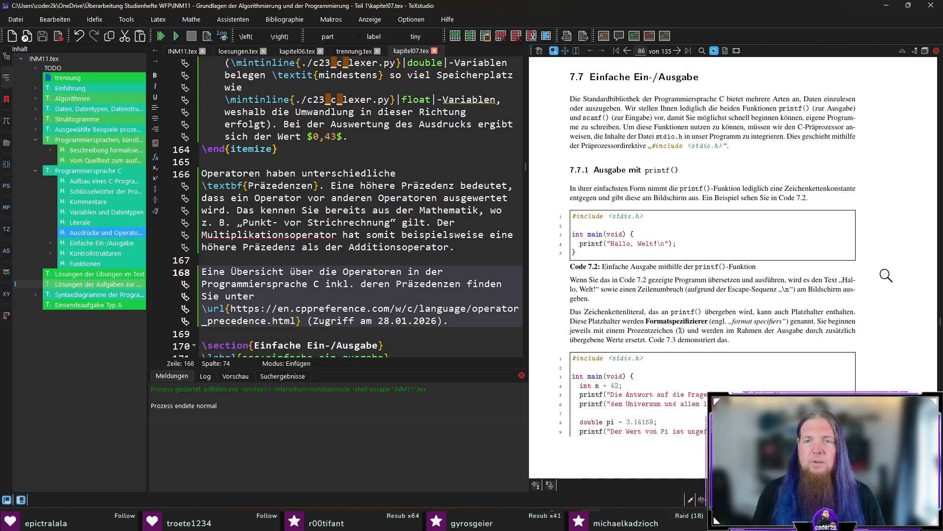
pyautogui.scroll(-1, 777, 275)
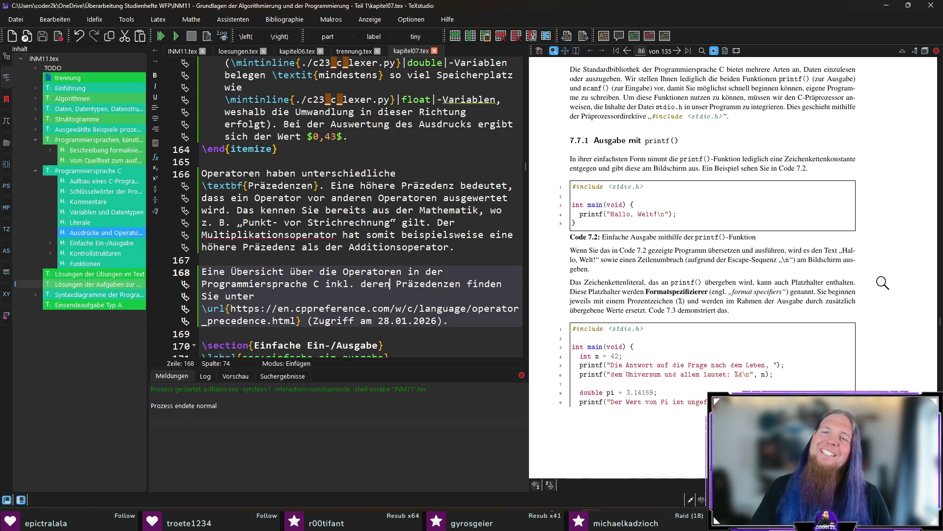
pyautogui.scroll(-2, 884, 283)
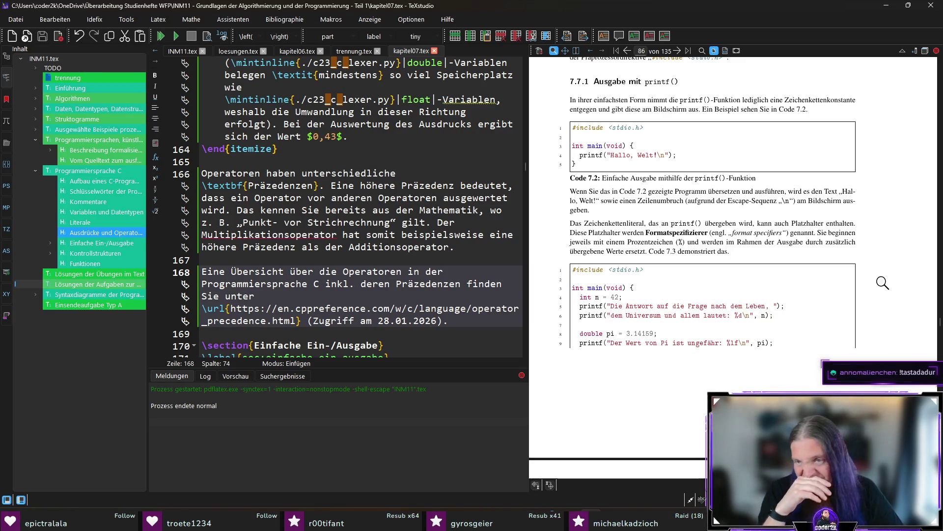
# - Replace 'im Rahmen' with 'bei' in the format-specifier sentence on line 189, save, and recompile
pyautogui.keyDown('ctrl'); pyautogui.click(730, 243); pyautogui.keyUp('ctrl')
pyautogui.click(351, 278)
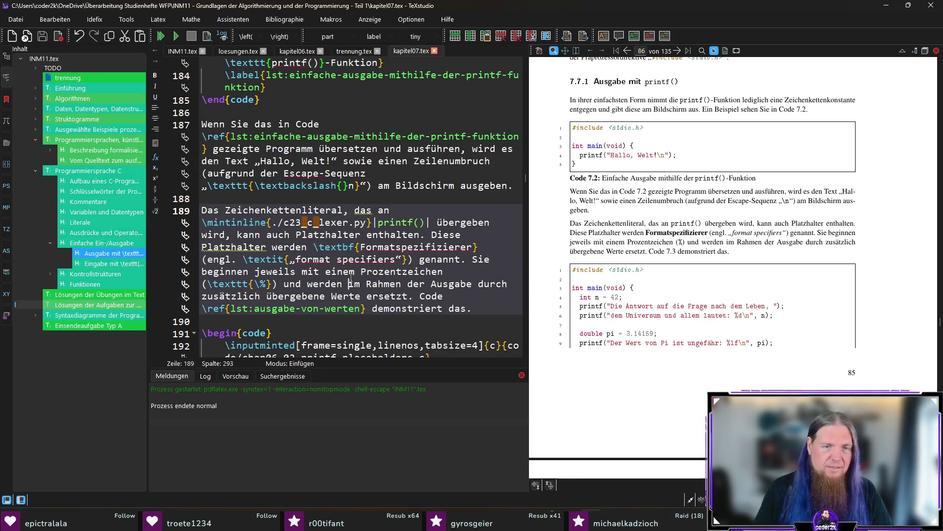
pyautogui.hotkey('ctrl', 'shift', 'Right')
pyautogui.hotkey('ctrl', 'shift', 'Right')
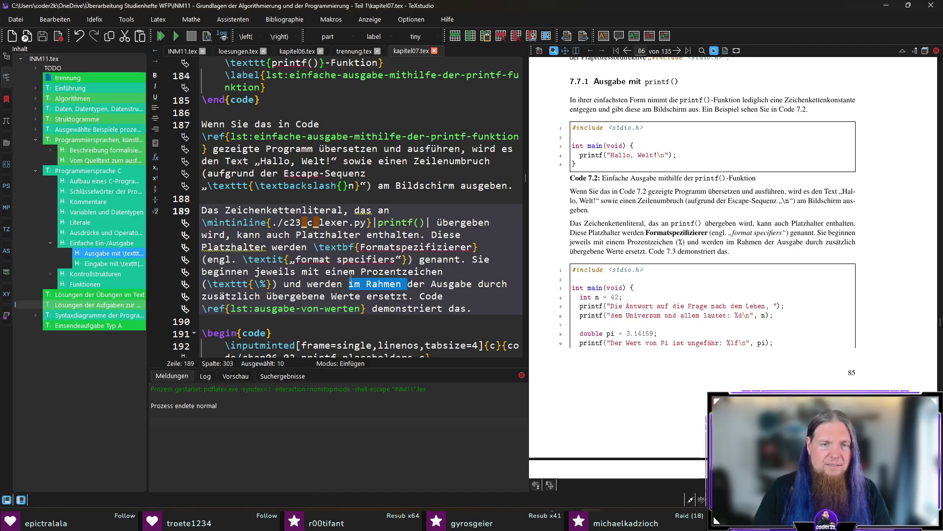
pyautogui.write('bei')
pyautogui.hotkey('ctrl', 's')
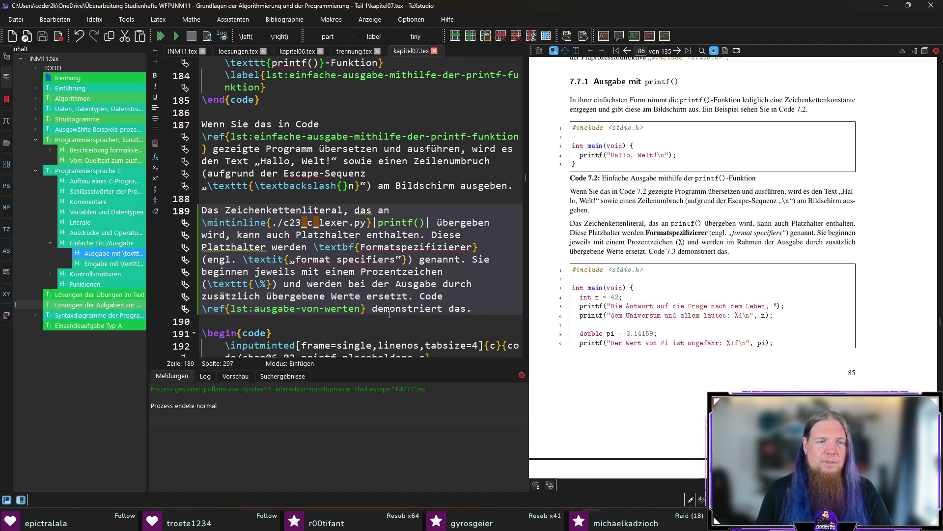
pyautogui.click(466, 296)
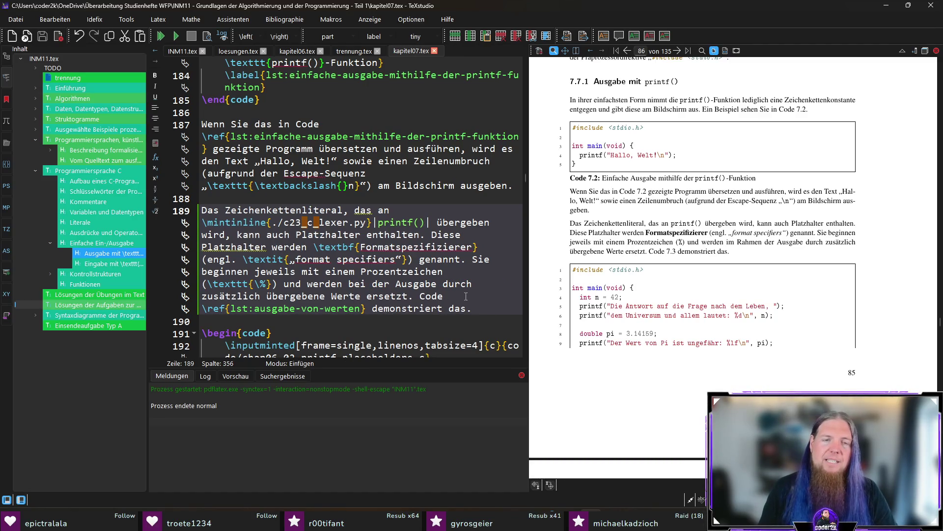
pyautogui.press('F5')
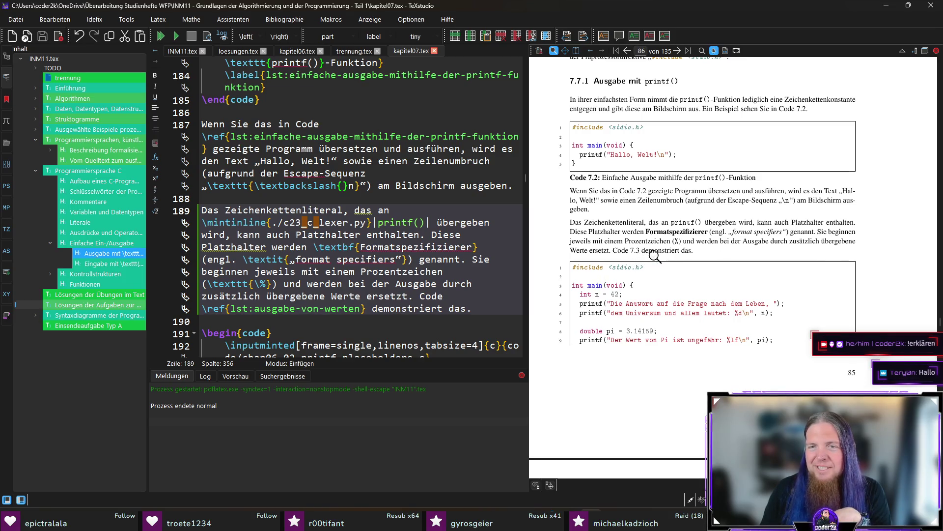
# - Scroll the PDF preview until Table 7.1 of format specifiers is fully visible
pyautogui.scroll(-1, 771, 259)
pyautogui.scroll(-1, 773, 259)
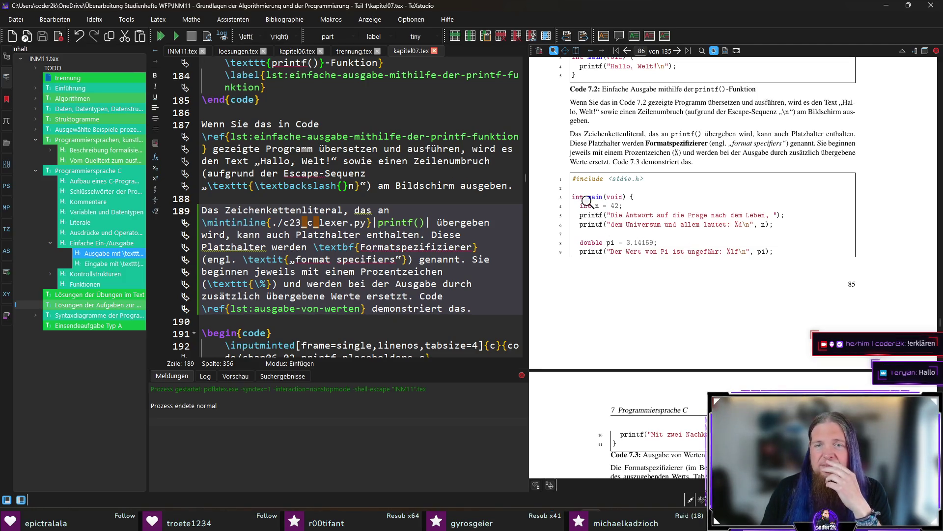
pyautogui.scroll(-1, 579, 223)
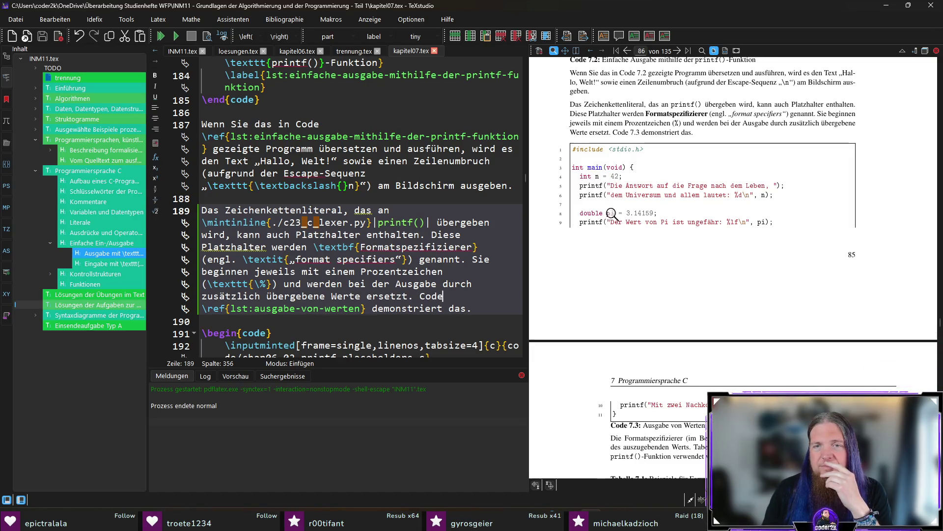
pyautogui.scroll(-3, 720, 248)
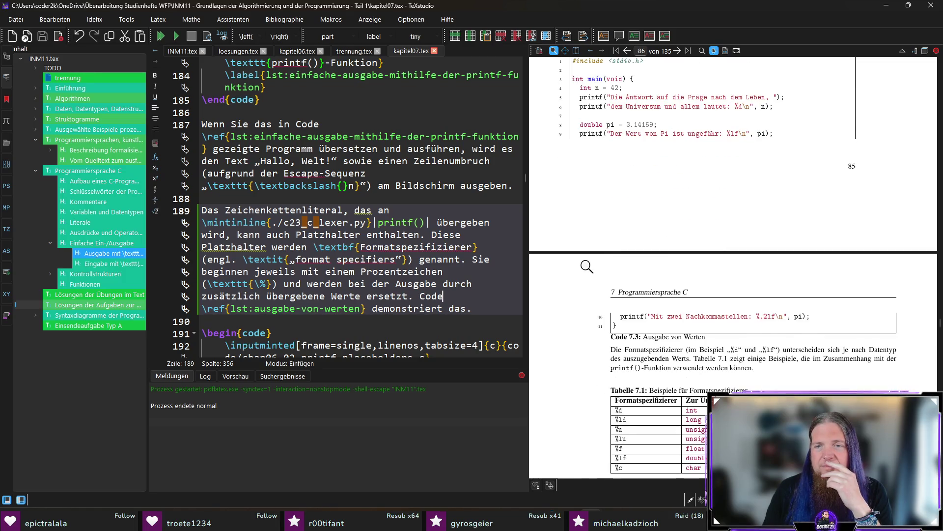
pyautogui.scroll(-2, 586, 266)
pyautogui.scroll(-1, 587, 266)
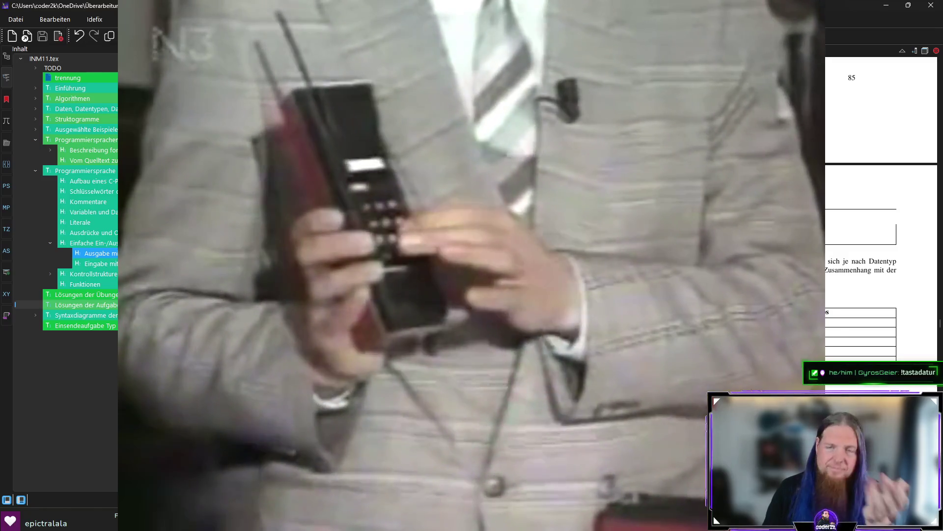
pyautogui.scroll(-1, 587, 266)
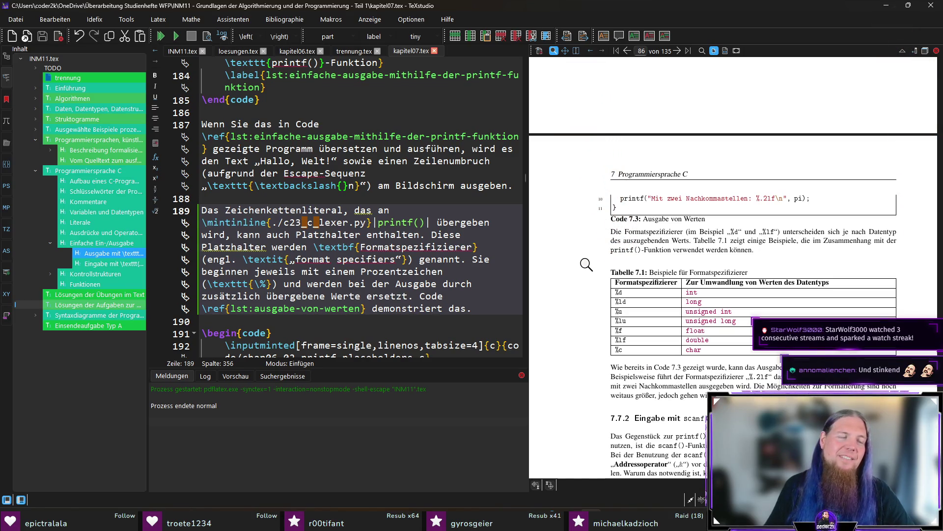
# - Scroll the PDF on to page 87 and section 7.7.2 Eingabe mit scanf()
pyautogui.scroll(-3, 586, 264)
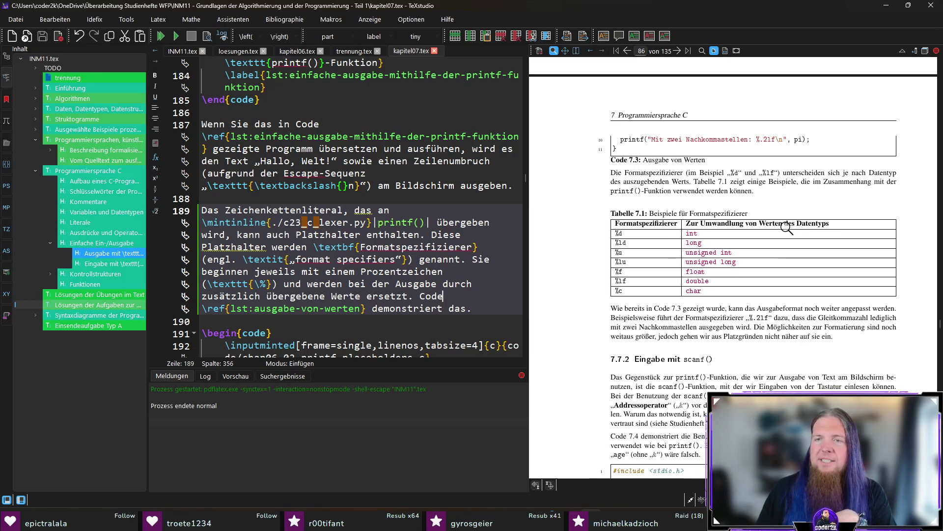
pyautogui.scroll(-2, 772, 232)
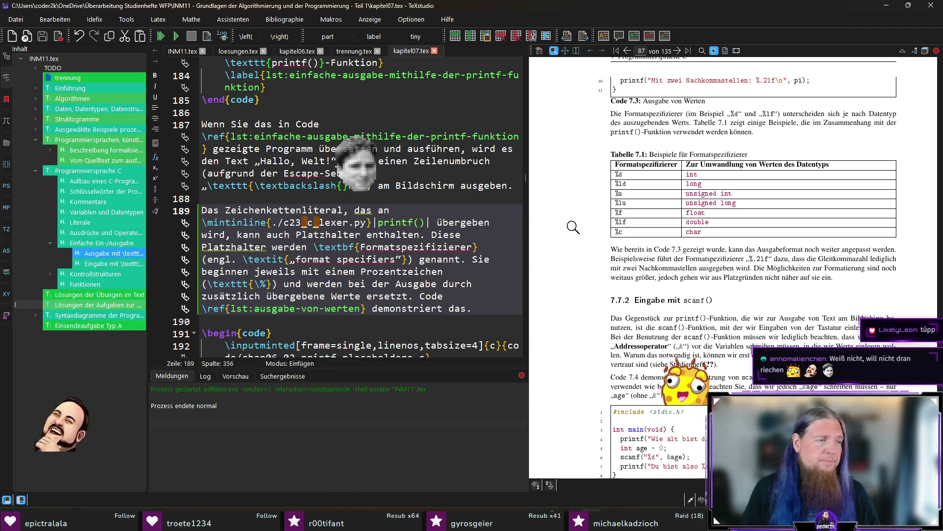
pyautogui.scroll(-1, 571, 249)
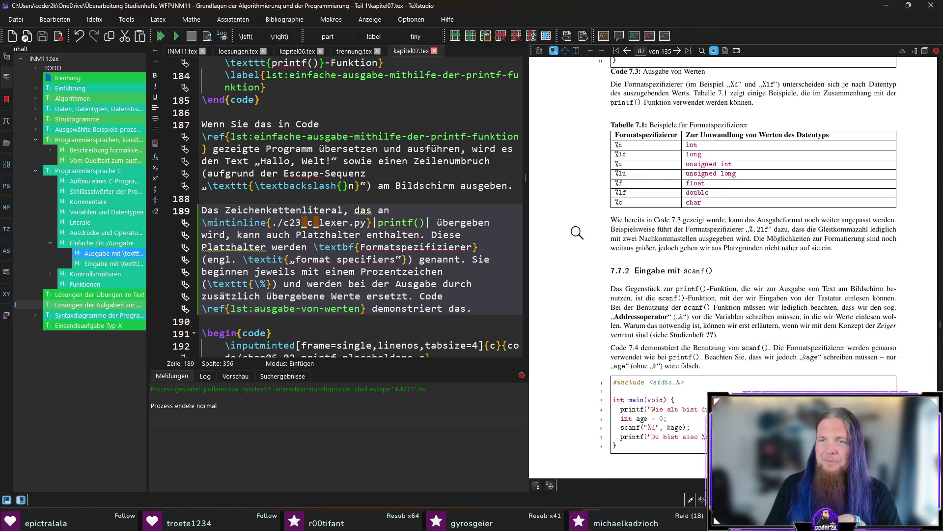
# - Scroll down to the Code 7.4 listing and sync from 'einlesen' to its source on line 235
pyautogui.scroll(-1, 568, 273)
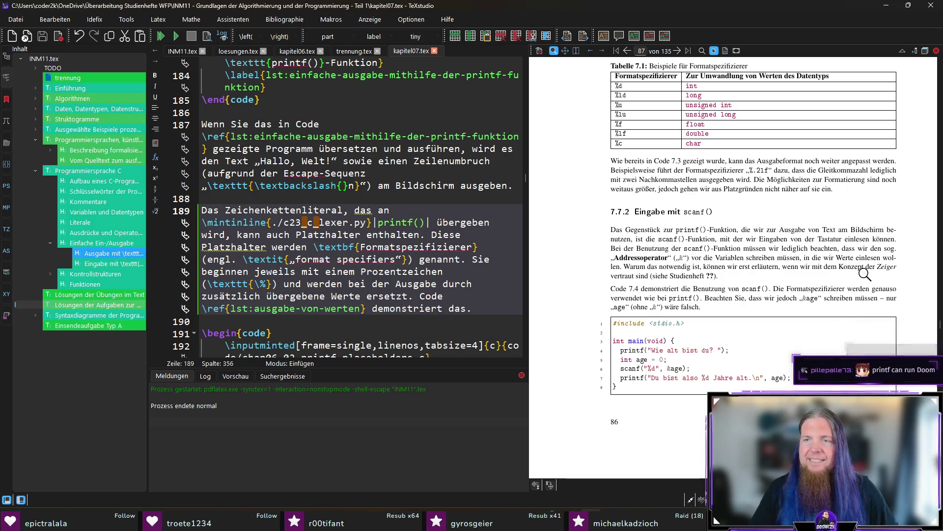
pyautogui.click(863, 256)
# - Insert 'he' before 'einlesen' on line 235, save, and sync from 'erst' back to the source
pyautogui.click(467, 283)
pyautogui.write('he')
pyautogui.hotkey('ctrl', 's')
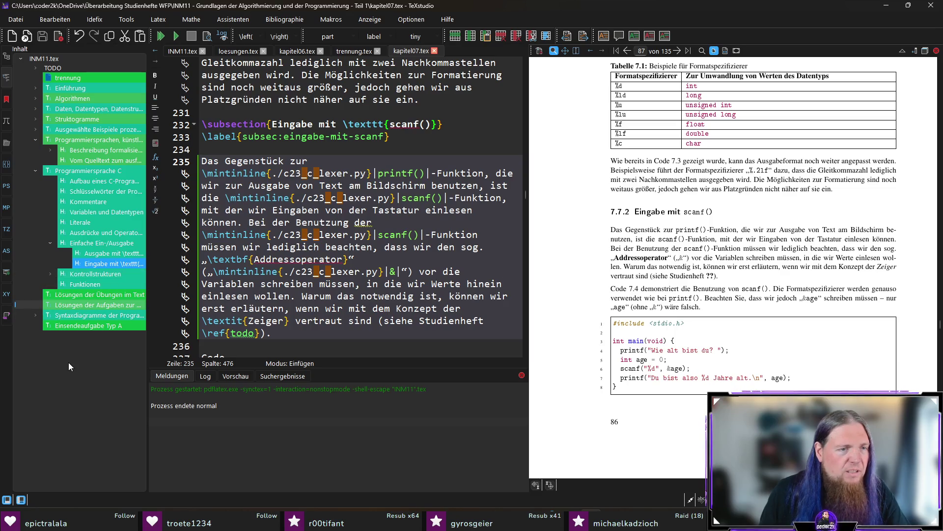
pyautogui.click(51, 275)
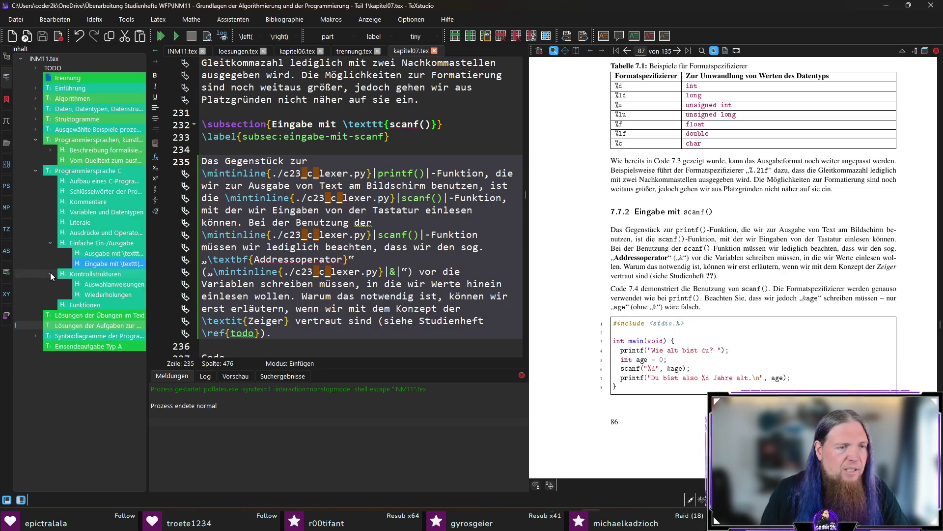
pyautogui.click(50, 273)
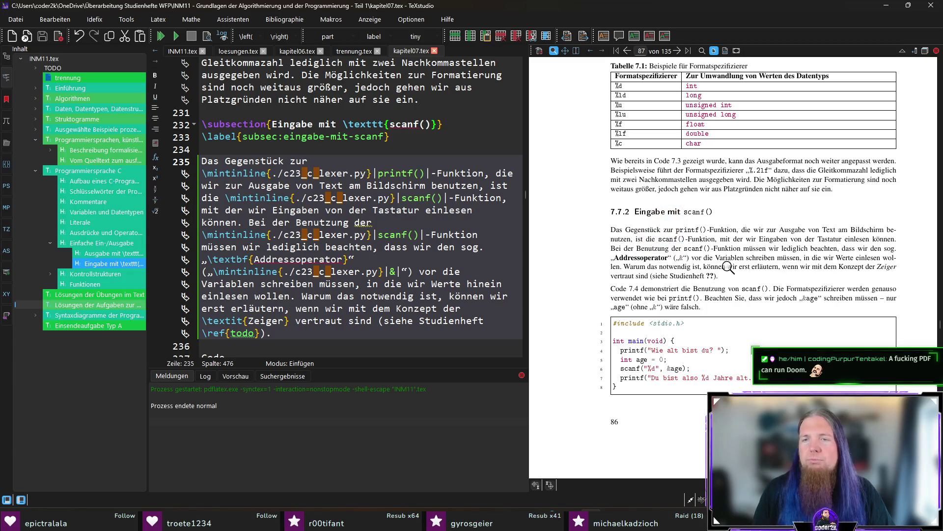
pyautogui.keyDown('ctrl'); pyautogui.click(749, 268); pyautogui.keyUp('ctrl')
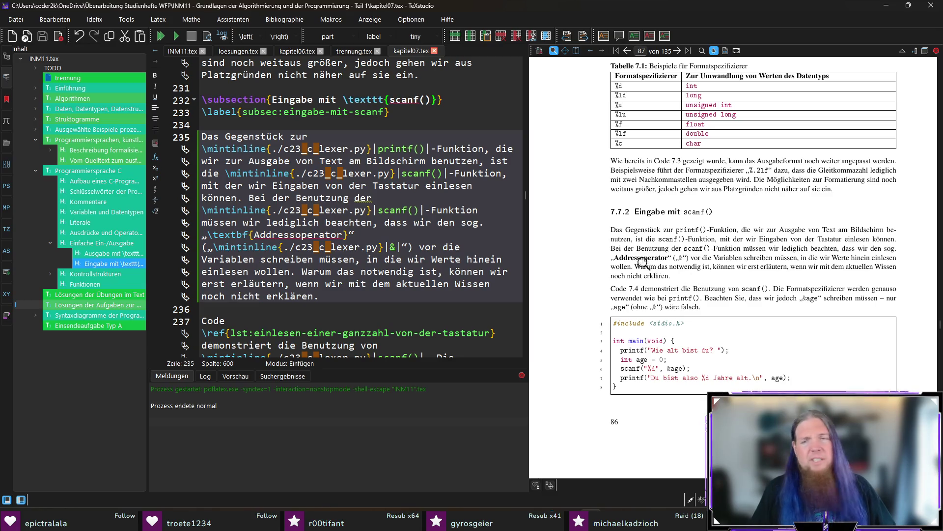
# - Replace 'können wir erst erläutern, wenn' with 'können', add 'jedoch' after 'Wissen', and recompile
pyautogui.scroll(-1, 587, 278)
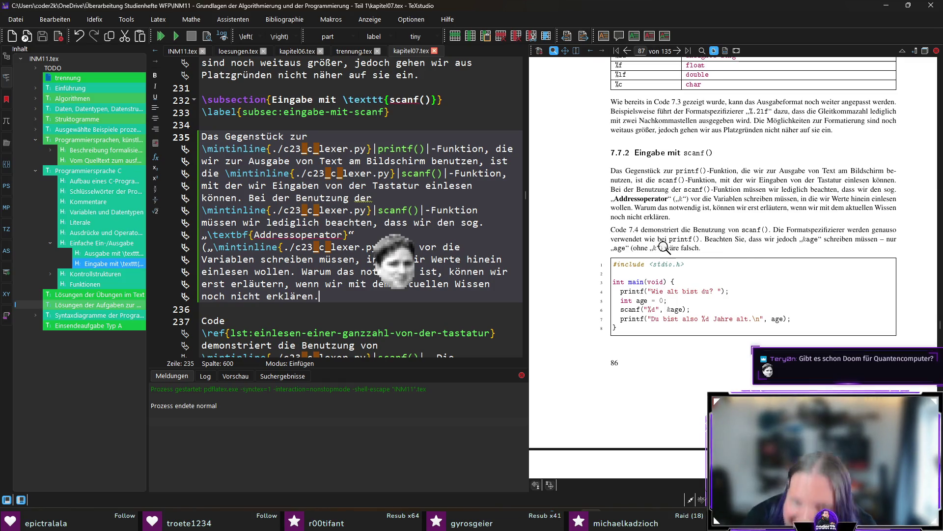
pyautogui.moveTo(665, 245); pyautogui.dragTo(678, 208)
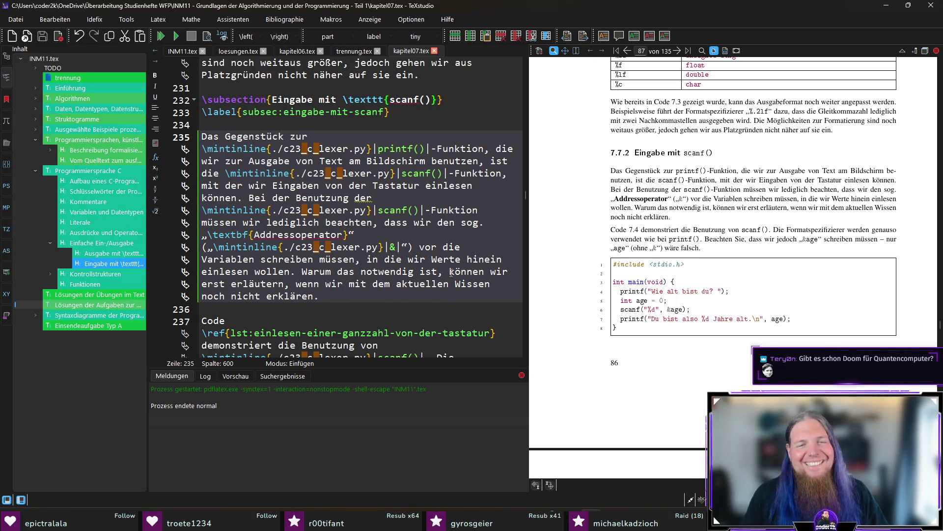
pyautogui.moveTo(451, 272)
pyautogui.mouseDown()
pyautogui.moveTo(309, 296)
pyautogui.moveTo(325, 284)
pyautogui.mouseUp()
pyautogui.press('BackSpace')
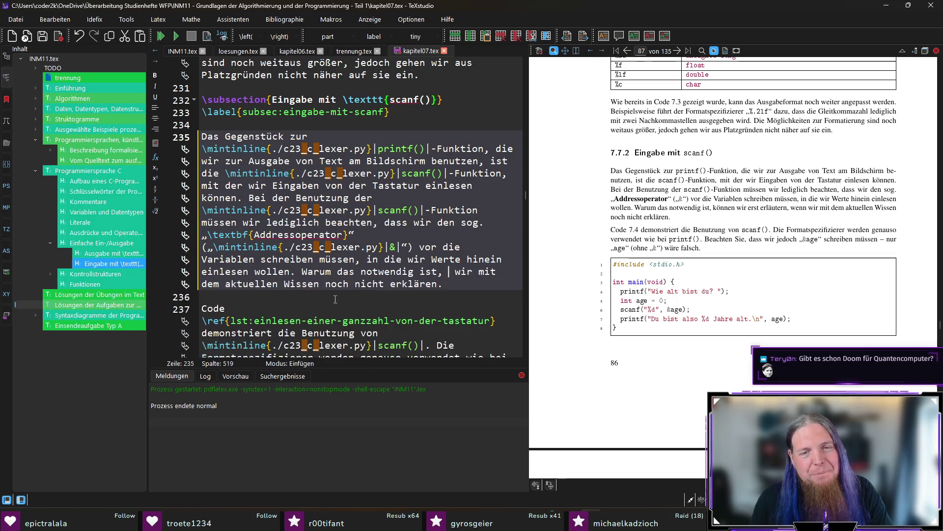
pyautogui.write('kö')
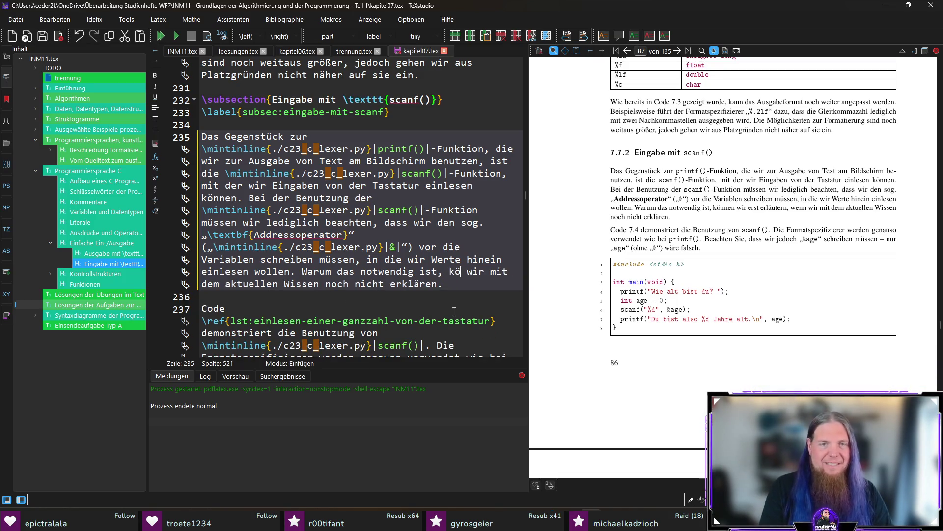
pyautogui.write('nnen')
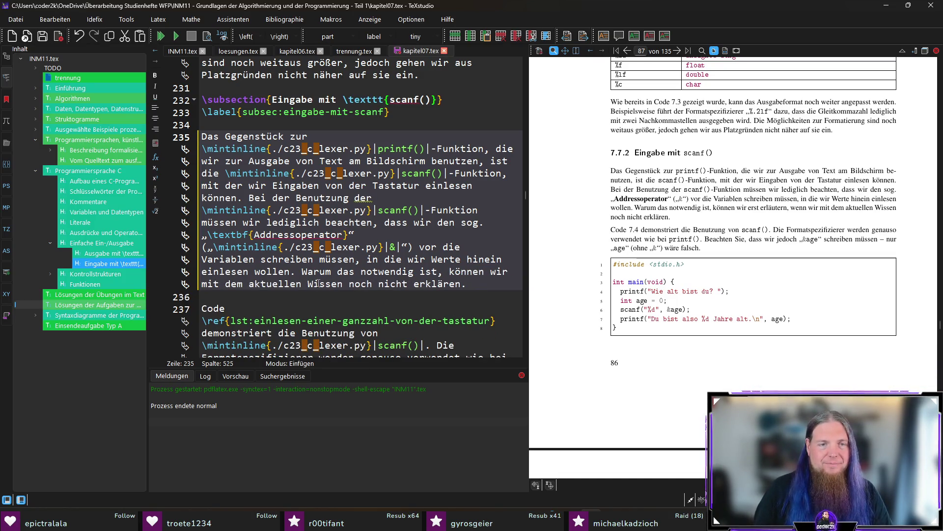
pyautogui.click(347, 284)
pyautogui.write('jedoch')
pyautogui.press('End')
pyautogui.press('F5')
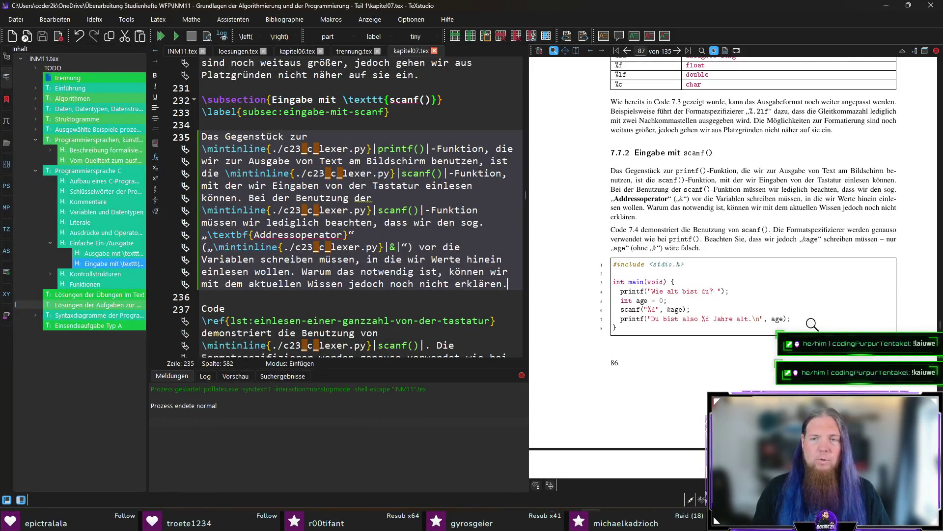
pyautogui.scroll(-2, 812, 325)
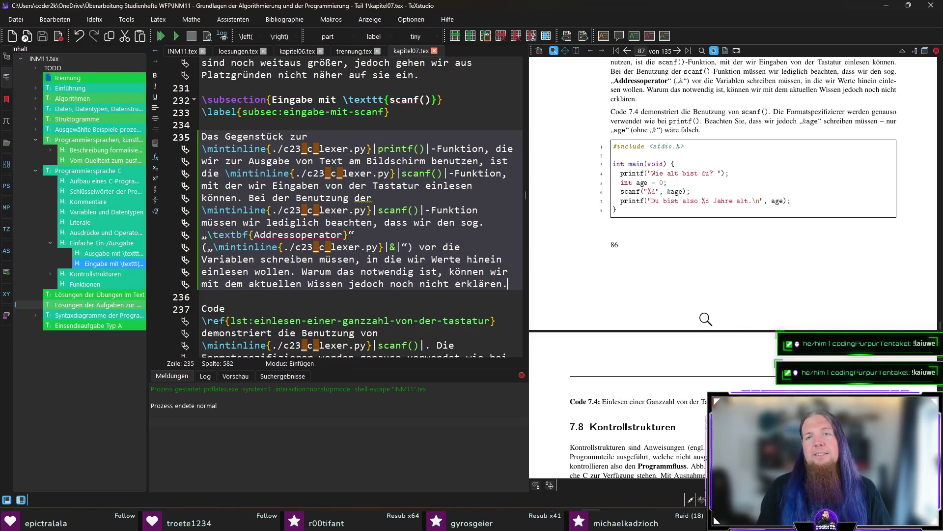
# - Scroll the PDF to page 88 with 7.8 Kontrollstrukturen and Abb. 7.1, and jump to its source paragraph
pyautogui.scroll(-1, 706, 320)
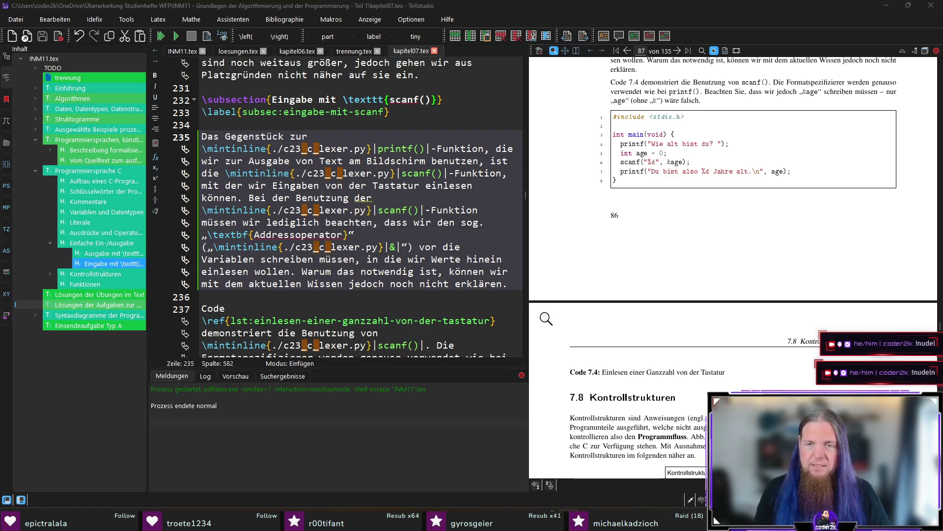
pyautogui.scroll(-3, 553, 319)
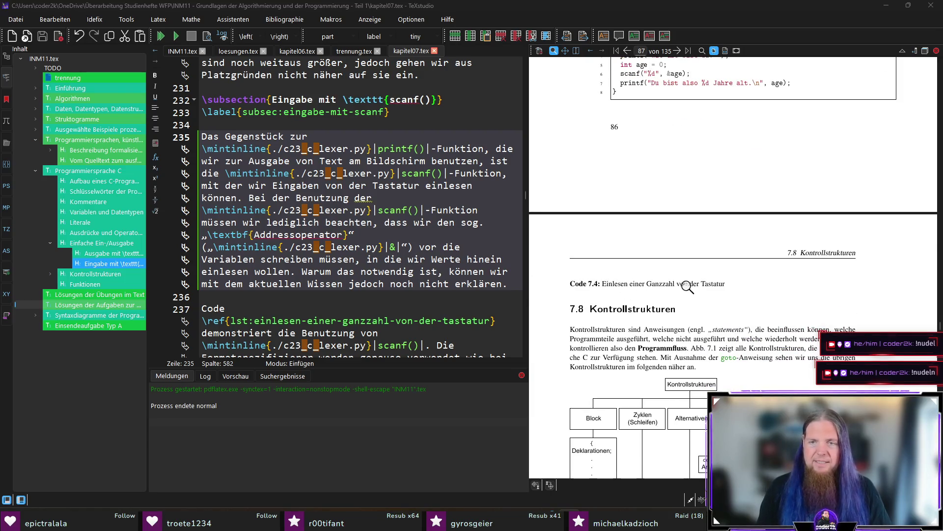
pyautogui.scroll(1, 737, 285)
pyautogui.scroll(3, 738, 282)
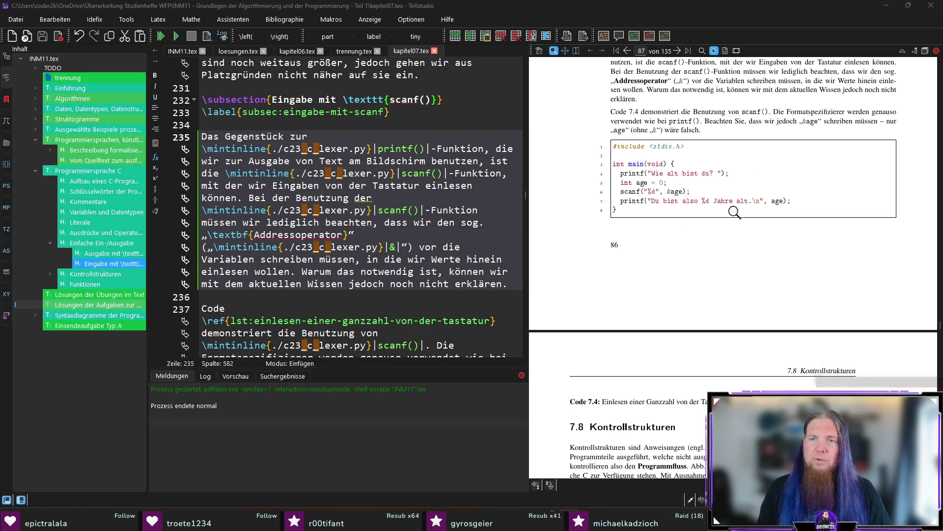
pyautogui.scroll(-9, 690, 319)
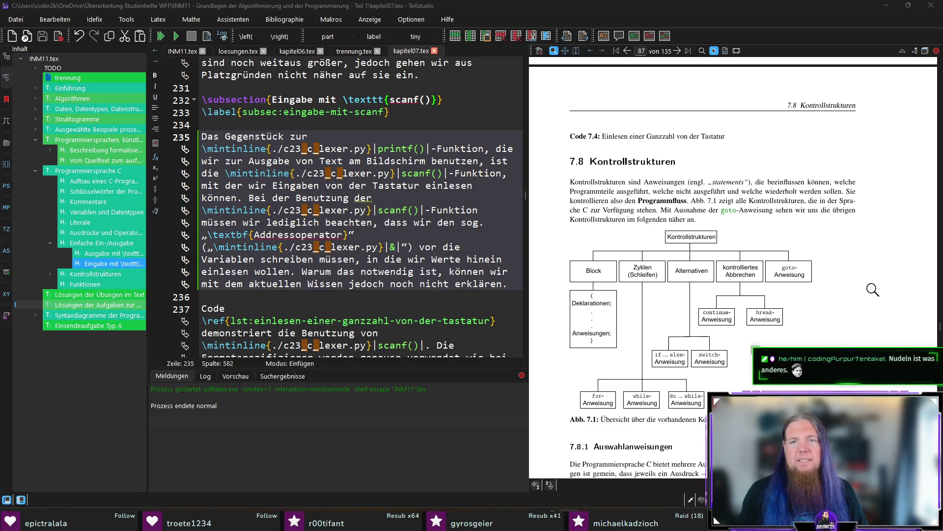
pyautogui.scroll(-1, 873, 289)
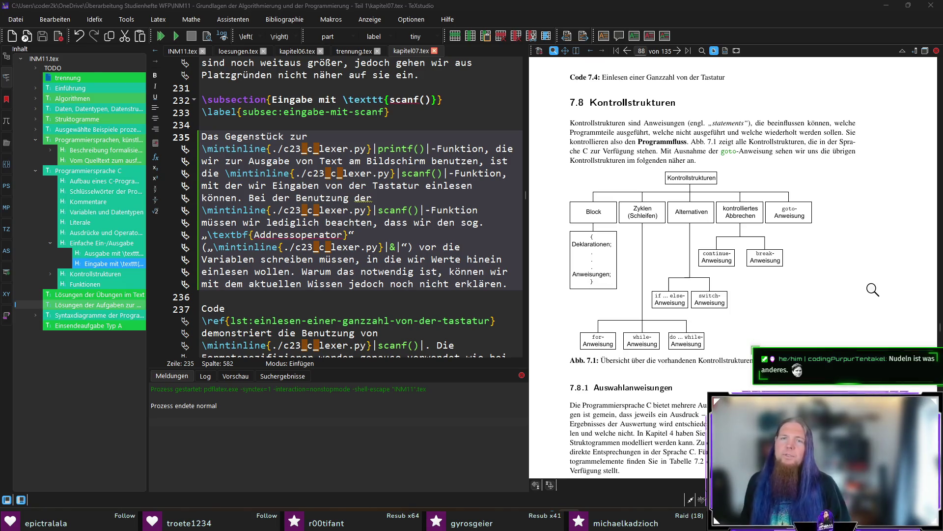
pyautogui.keyDown('ctrl'); pyautogui.click(654, 157); pyautogui.keyUp('ctrl')
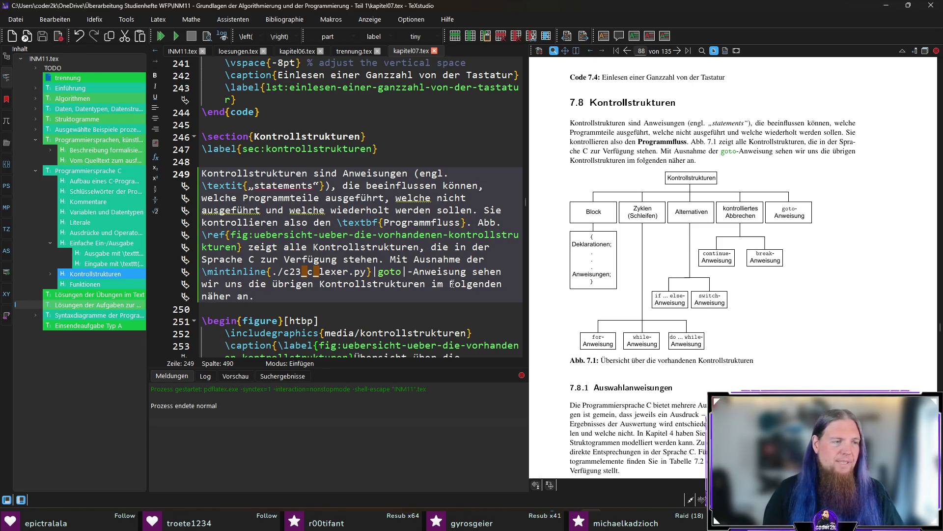
# - Scroll the PDF past Abb. 7.1 to the start of 7.8.1 Auswahlanweisungen
pyautogui.scroll(-3, 799, 235)
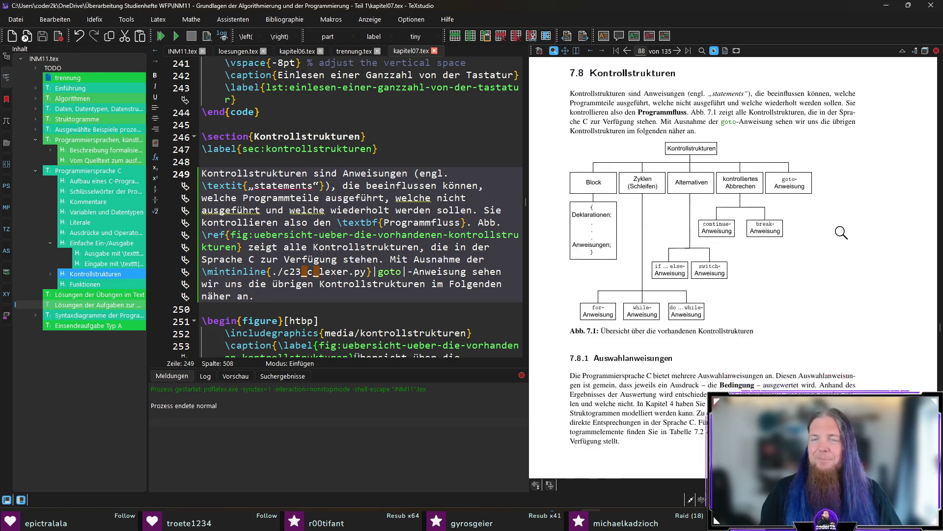
pyautogui.scroll(1, 865, 231)
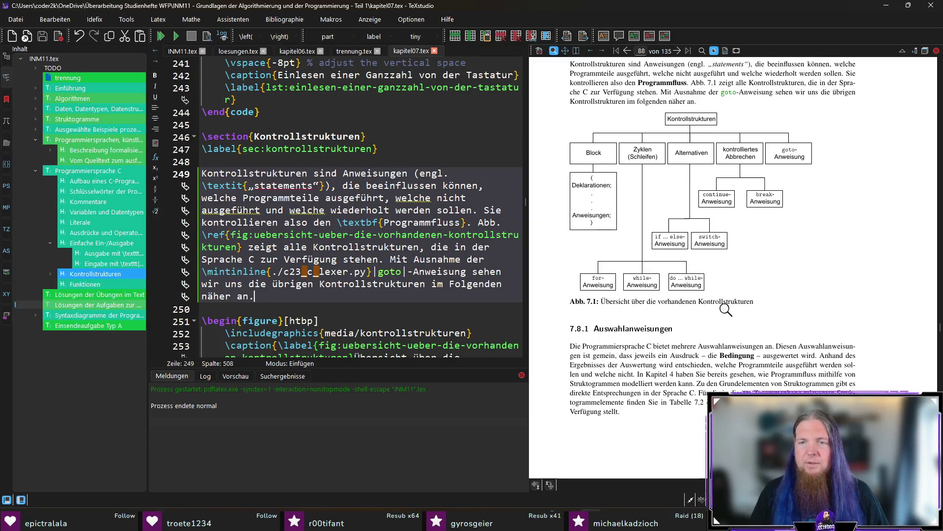
pyautogui.scroll(-3, 857, 287)
pyautogui.scroll(-3, 857, 288)
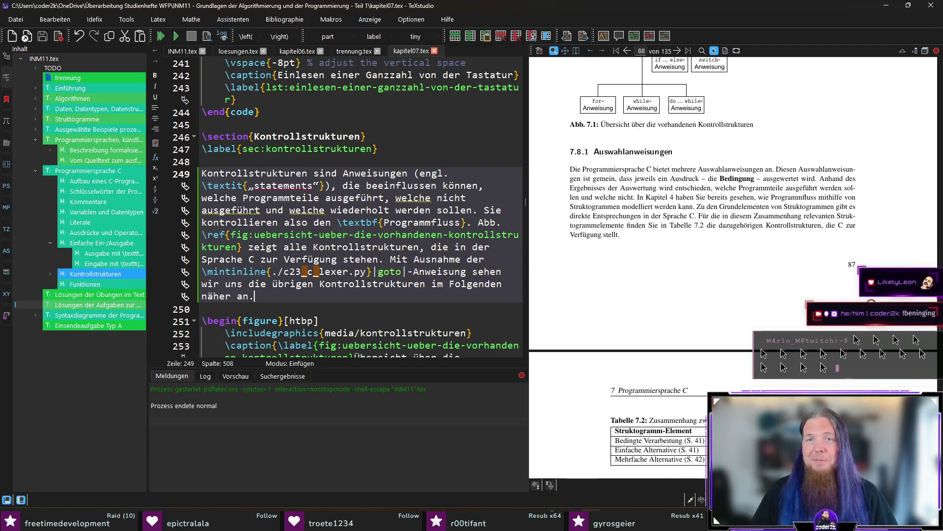
# - Scroll the PDF through Tabelle 7.2 and Code 7.5 to 7.8.2 Wiederholungen and Table 7.3
pyautogui.scroll(-1, 722, 216)
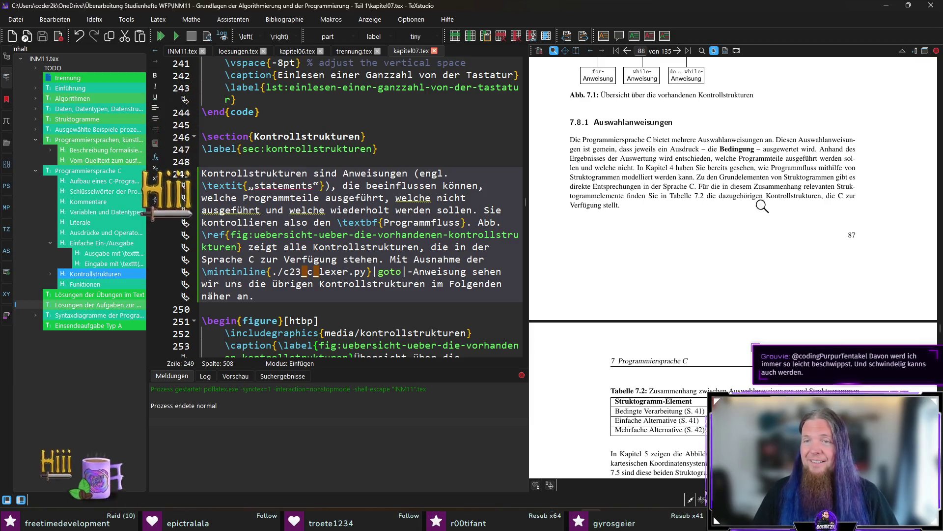
pyautogui.scroll(-4, 595, 193)
pyautogui.scroll(3, 714, 128)
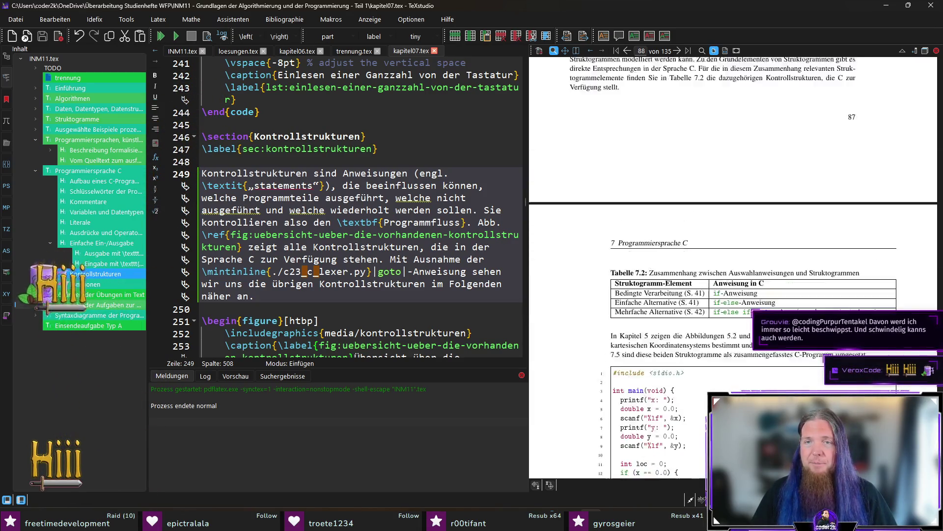
pyautogui.scroll(-2, 714, 128)
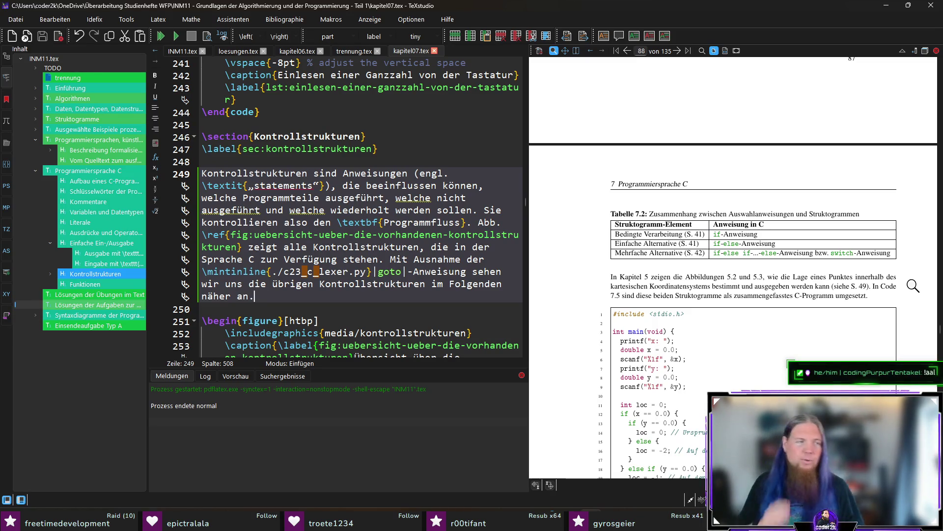
pyautogui.scroll(-2, 911, 288)
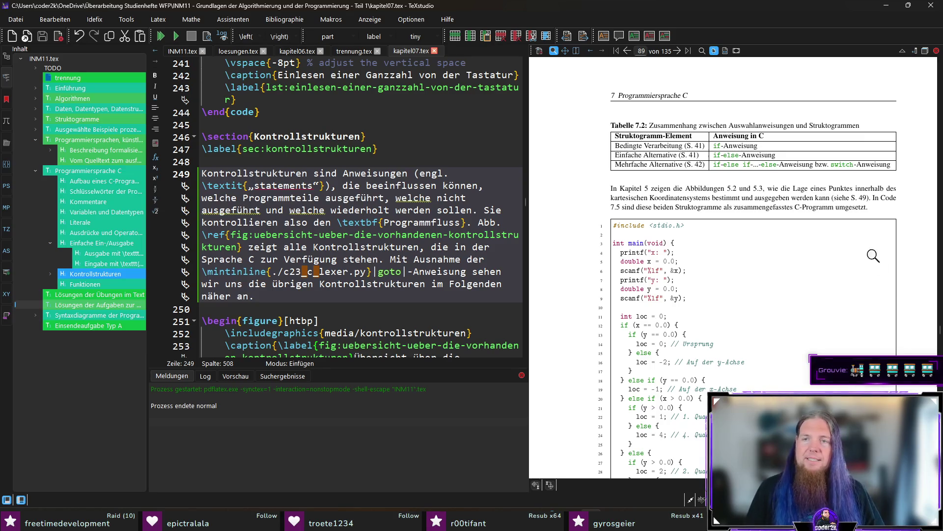
pyautogui.scroll(-3, 839, 221)
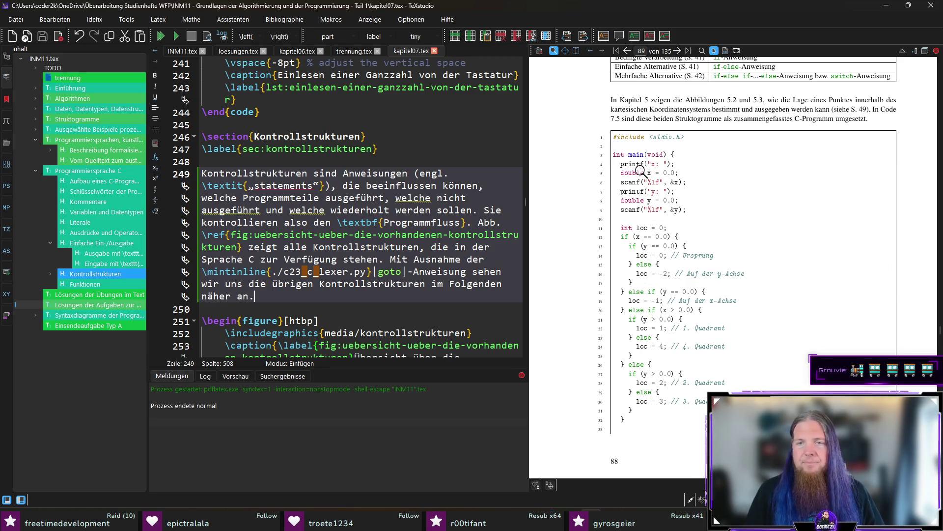
pyautogui.scroll(-7, 688, 152)
pyautogui.scroll(-3, 668, 166)
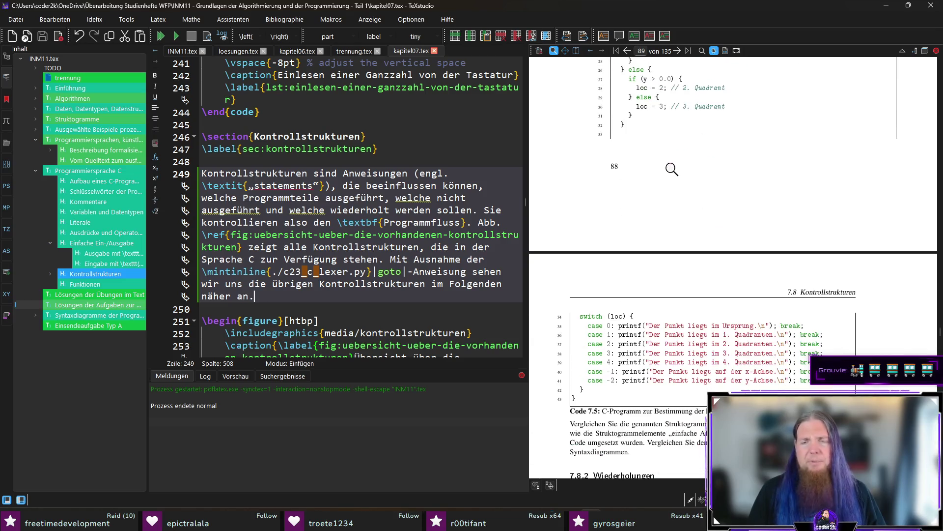
pyautogui.scroll(-5, 676, 170)
pyautogui.scroll(-3, 875, 248)
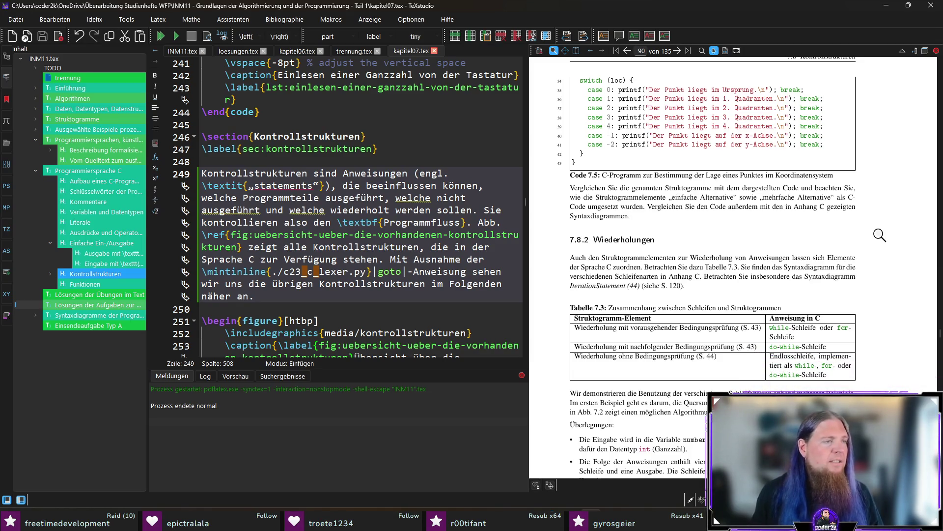
pyautogui.scroll(-1, 880, 234)
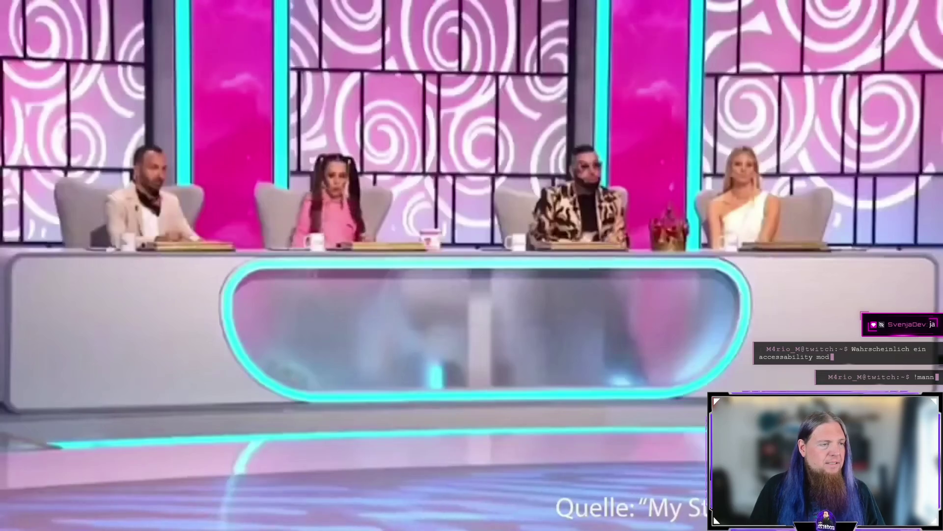
pyautogui.scroll(-1, 878, 227)
pyautogui.scroll(-1, 878, 227)
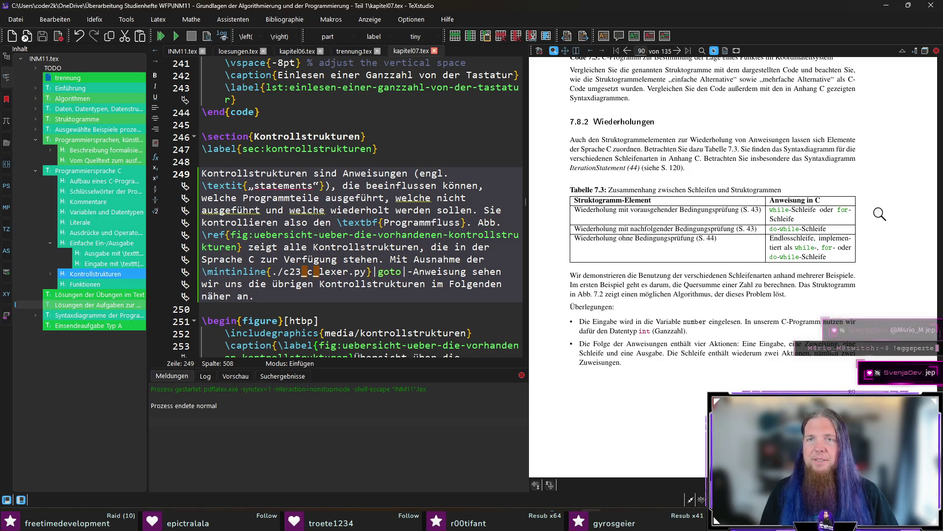
pyautogui.scroll(1, 877, 214)
# - Scroll the PDF past Tabelle 7.3 to the Quersumme Struktogramm Abb. 7.2 and Code 7.6
pyautogui.scroll(-1, 872, 216)
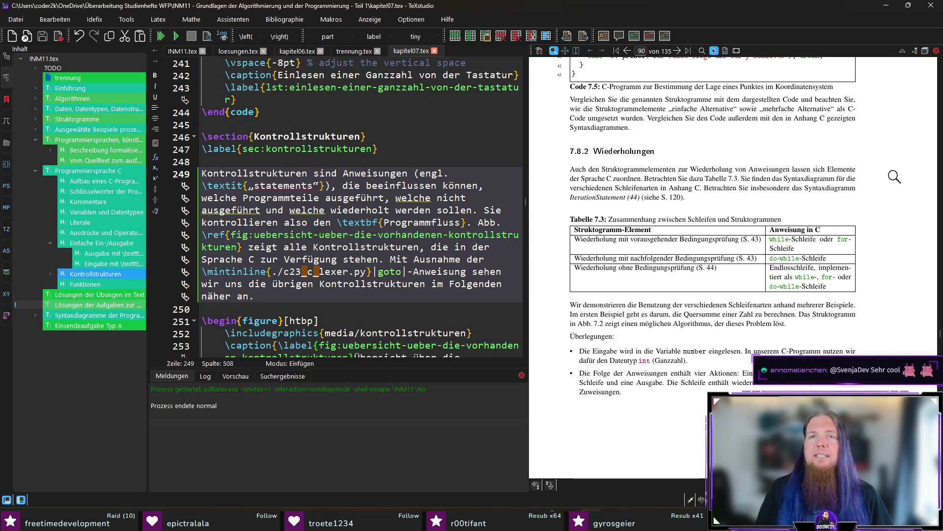
pyautogui.scroll(-1, 891, 181)
pyautogui.scroll(-1, 891, 181)
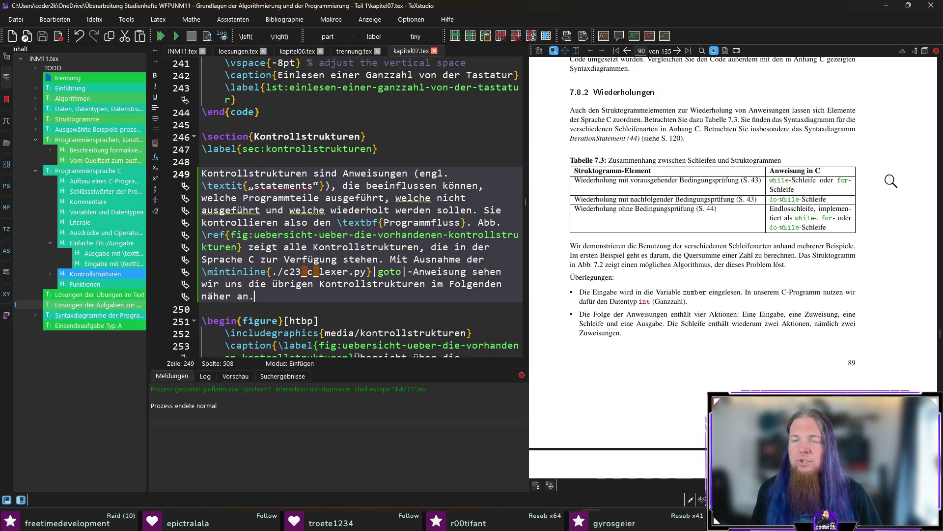
pyautogui.scroll(-2, 897, 191)
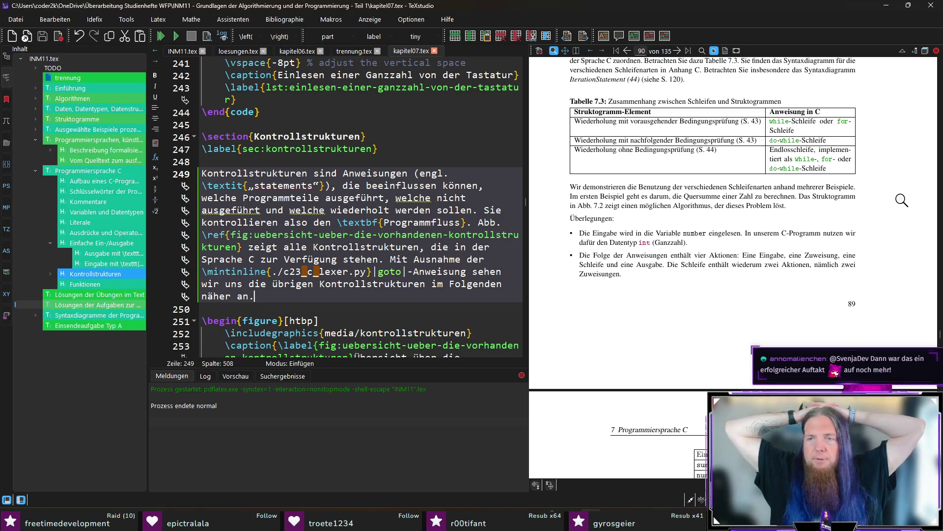
pyautogui.scroll(-2, 849, 198)
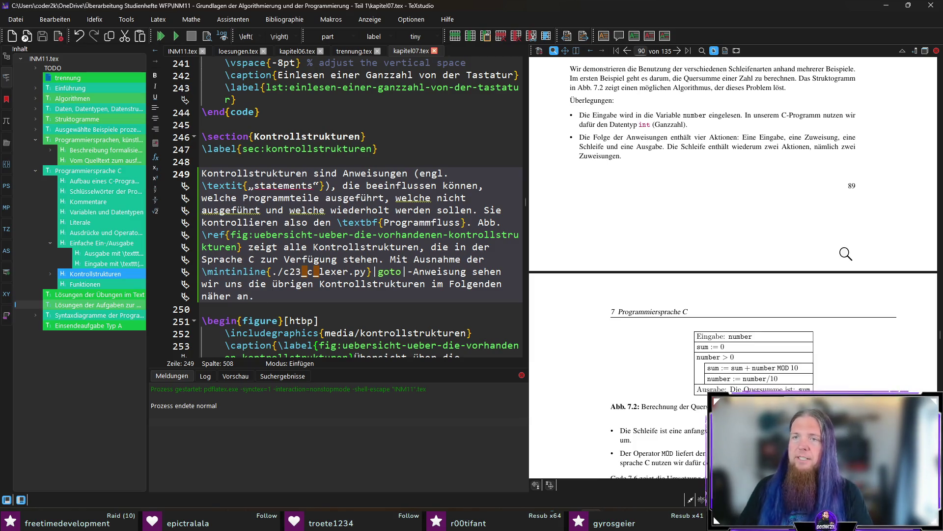
pyautogui.scroll(-3, 830, 304)
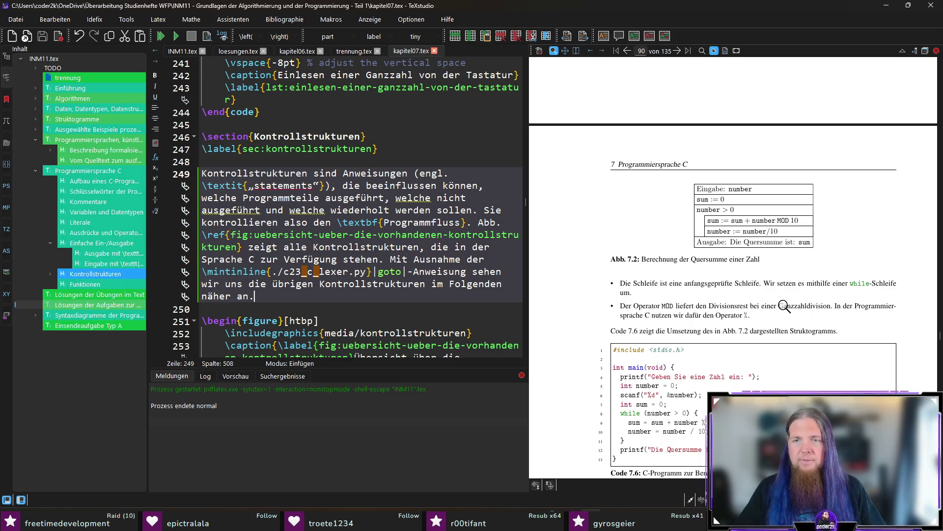
# - Change 'es' to 'sie' in line 325 so it reads 'Wir setzen sie mithilfe einer while-Schleife um'
pyautogui.keyDown('ctrl'); pyautogui.click(791, 282); pyautogui.keyUp('ctrl')
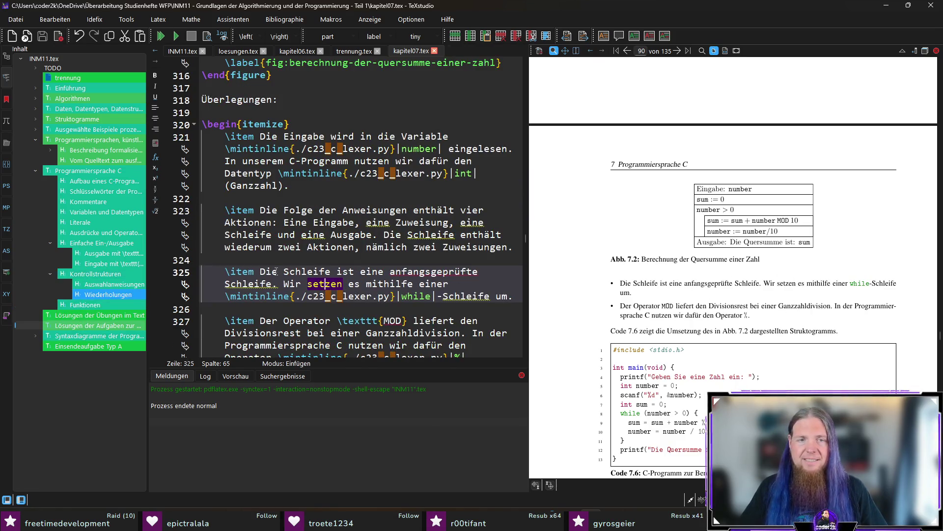
pyautogui.click(357, 285)
pyautogui.press('BackSpace')
pyautogui.press('Delete')
pyautogui.write('sie')
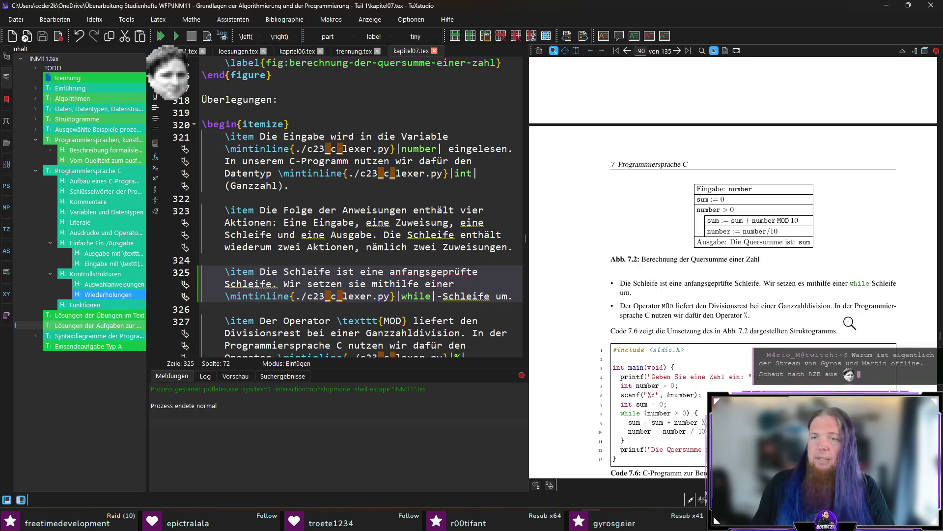
# - Jump the editor to the source of the sentence introducing Code 7.6 at line 330
pyautogui.scroll(-1, 890, 313)
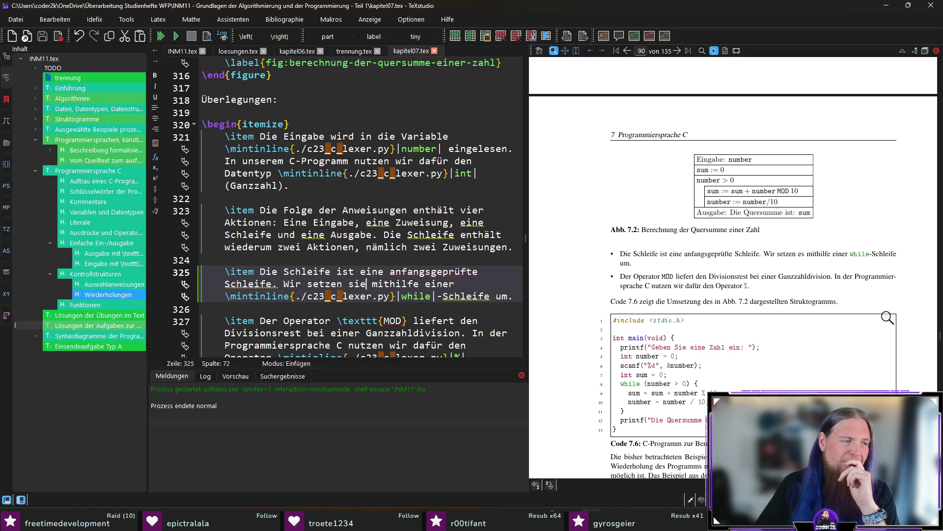
pyautogui.scroll(-3, 877, 317)
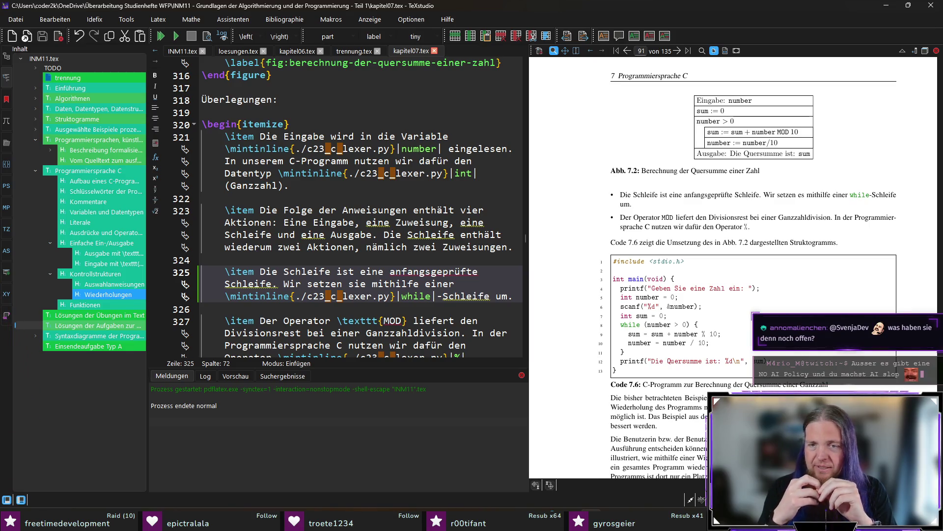
pyautogui.scroll(-1, 639, 221)
pyautogui.keyDown('ctrl'); pyautogui.click(618, 214); pyautogui.keyUp('ctrl')
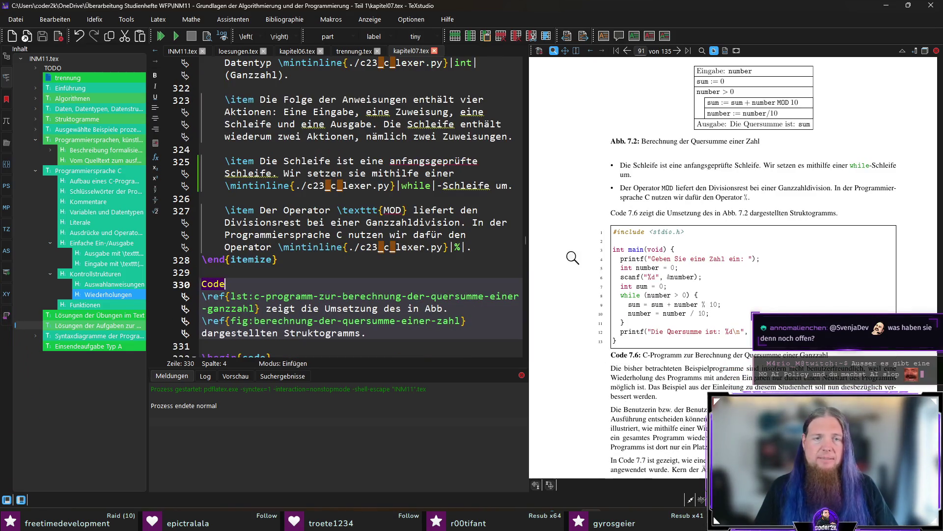